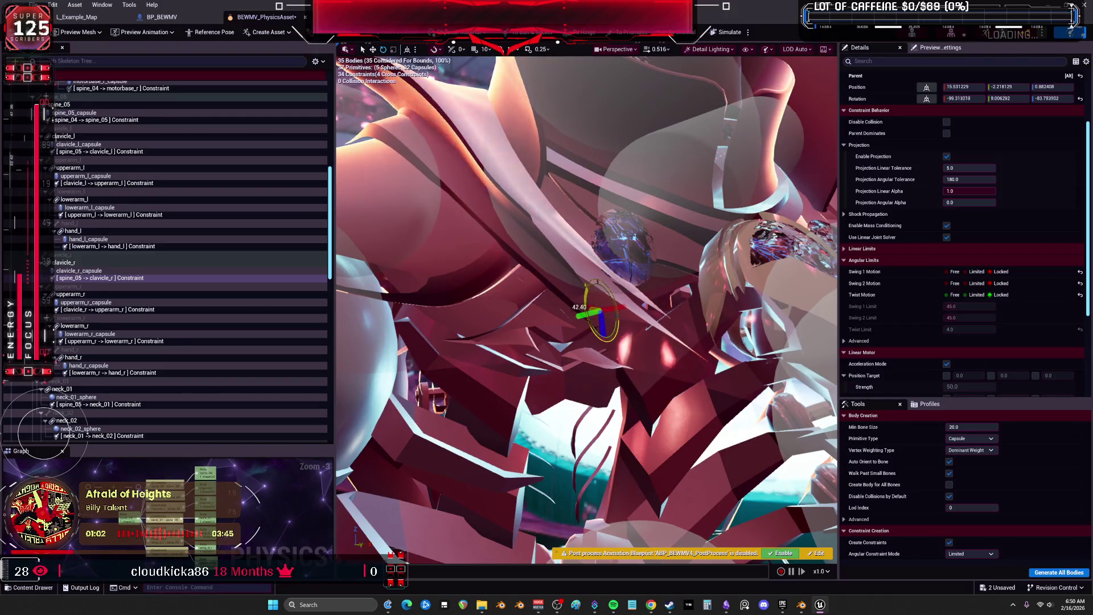
Rotate the spine_05–clavicle_r constraint's parent frame to about -127, -77, -51 degrees and simulate
drag(603, 341, 598, 314)
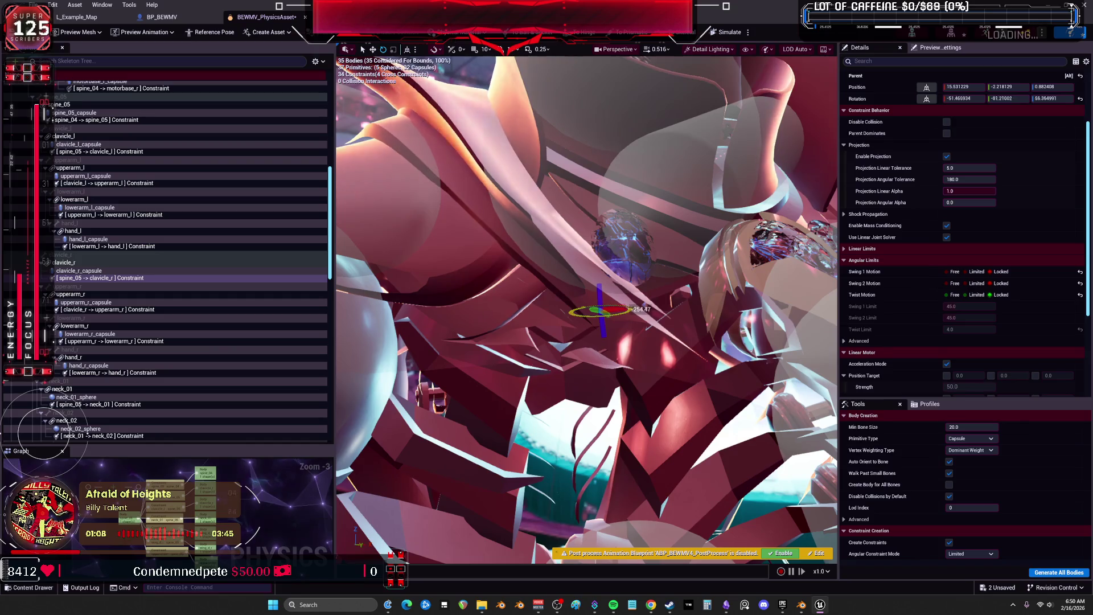
mouse_move(624, 305)
mouse_down()
mouse_move(614, 287)
mouse_move(621, 350)
mouse_up()
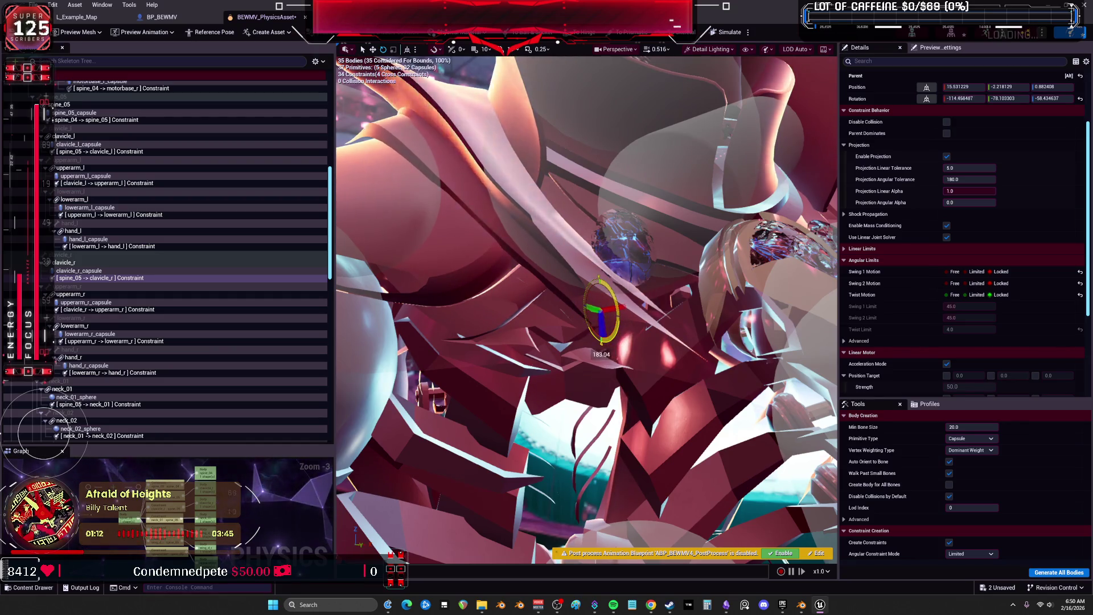
key(f)
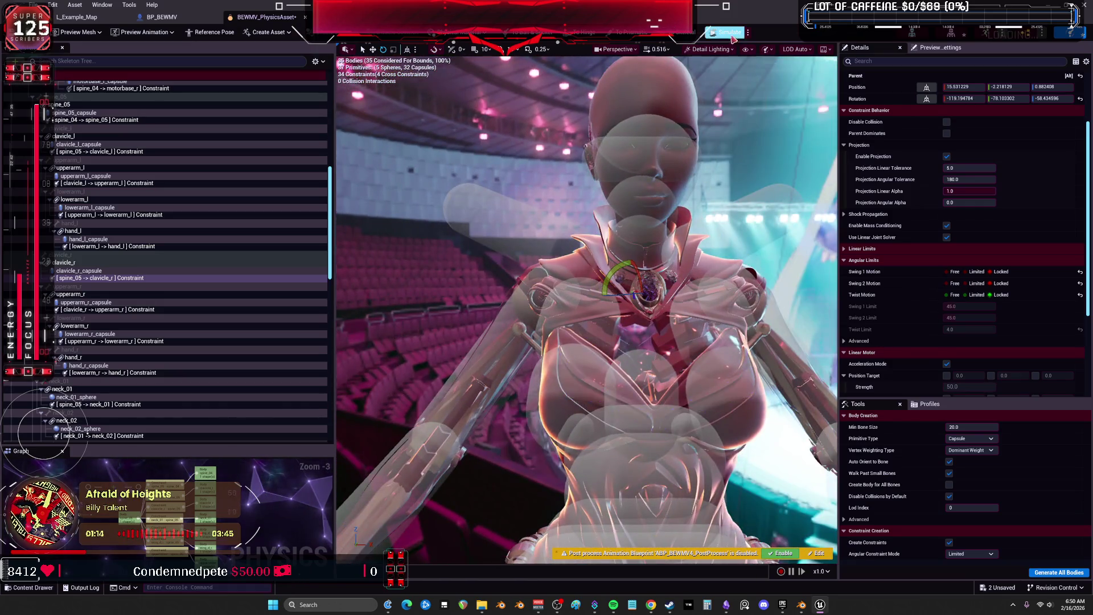
click(729, 32)
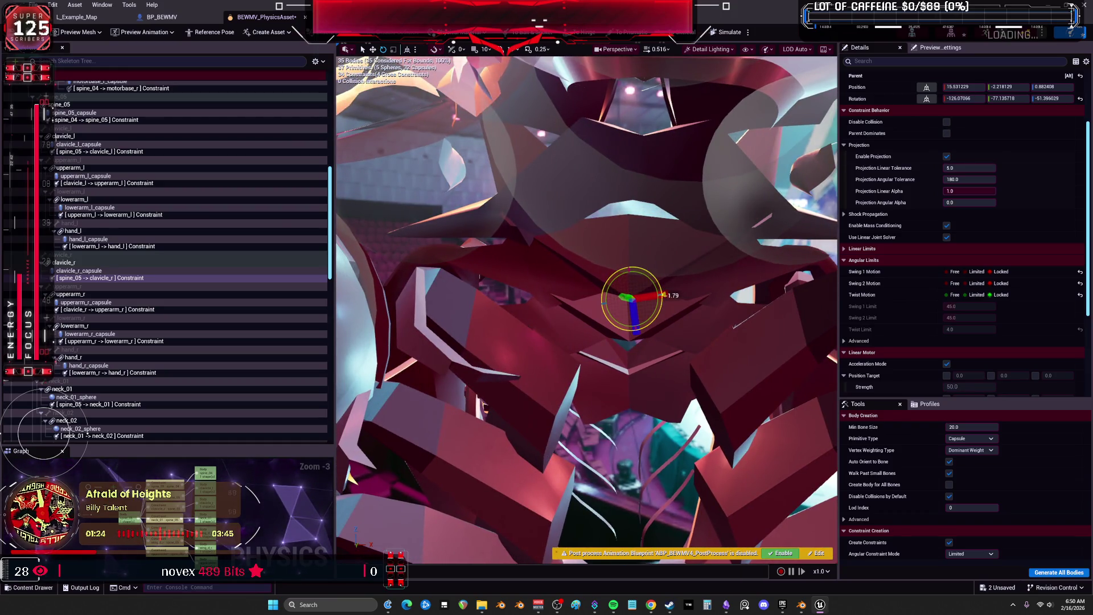
Reset the clavicle_r constraint's parent position and rotation, and set Swing 1 and Twist Motion to Limited
scroll(911, 265, up, 5)
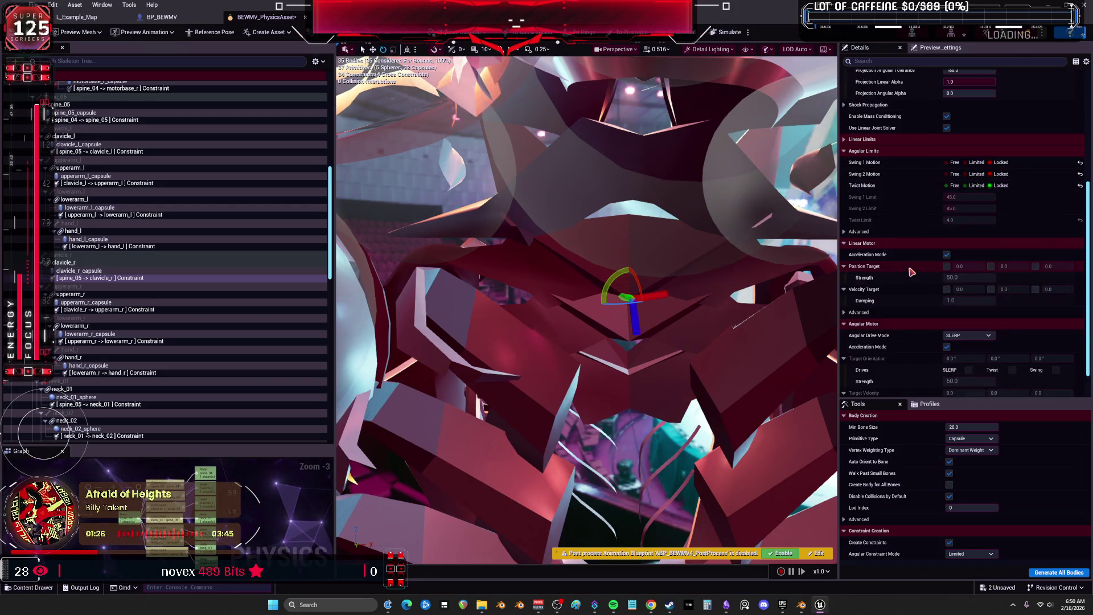
scroll(932, 249, up, 1)
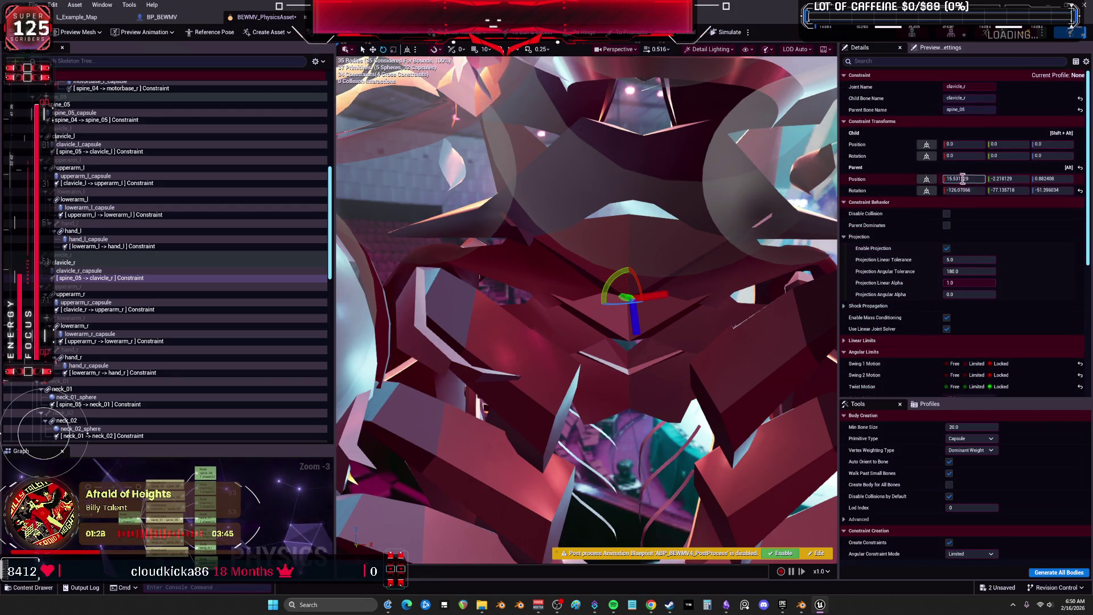
click(927, 179)
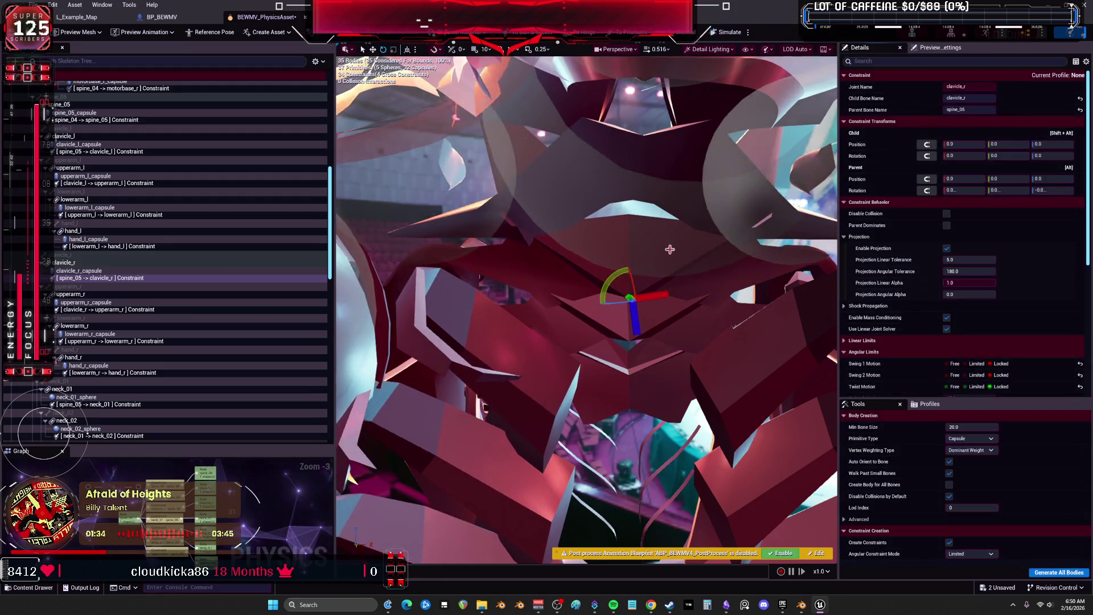
scroll(670, 250, down, 5)
click(977, 363)
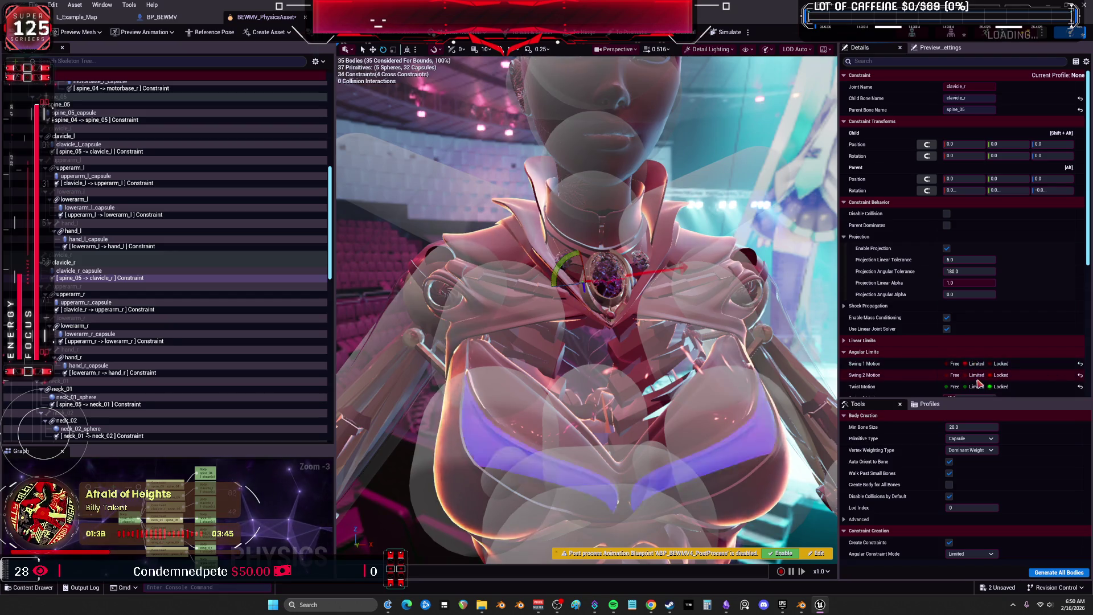
scroll(978, 364, down, 2)
click(977, 332)
Enter Swing 1 Limit 8 and Twist Limit 2, then simulate to test the limits
click(971, 343)
text(8)
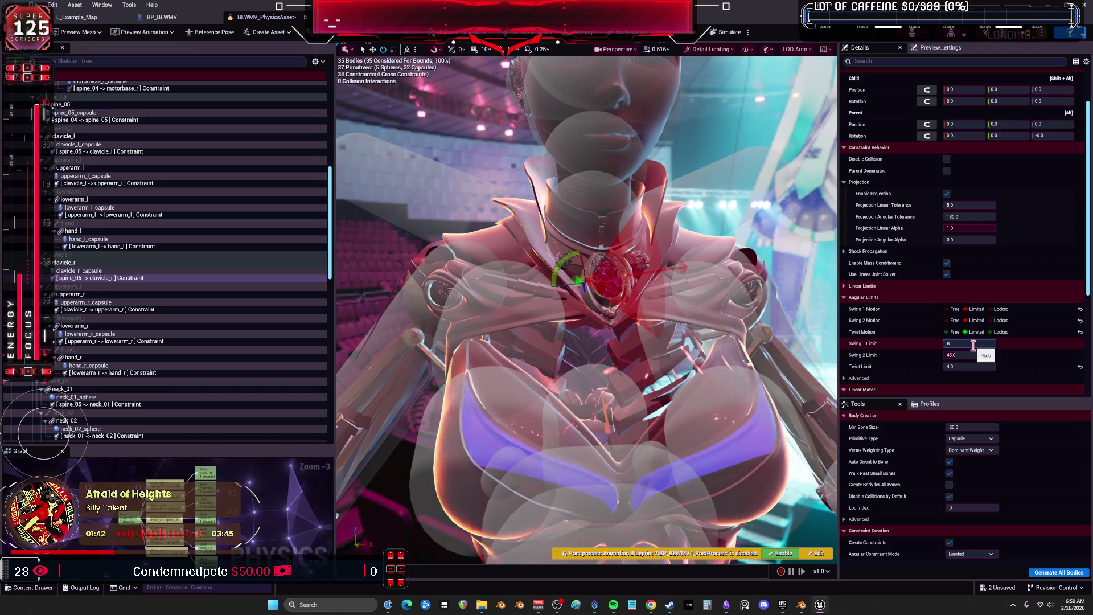
key(Return)
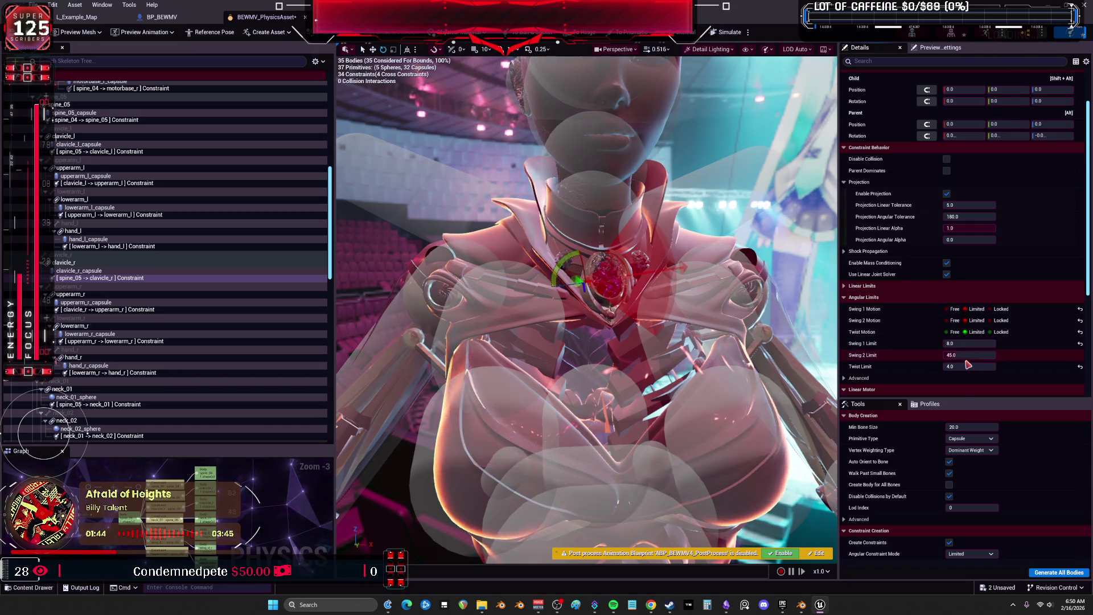
click(968, 366)
text(2)
key(Return)
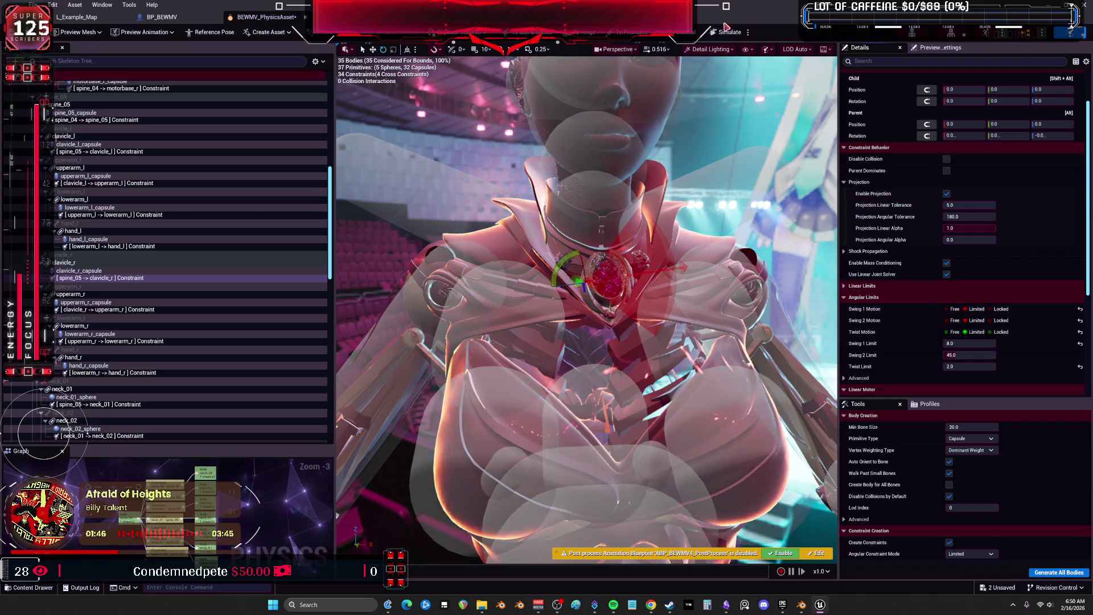
click(723, 33)
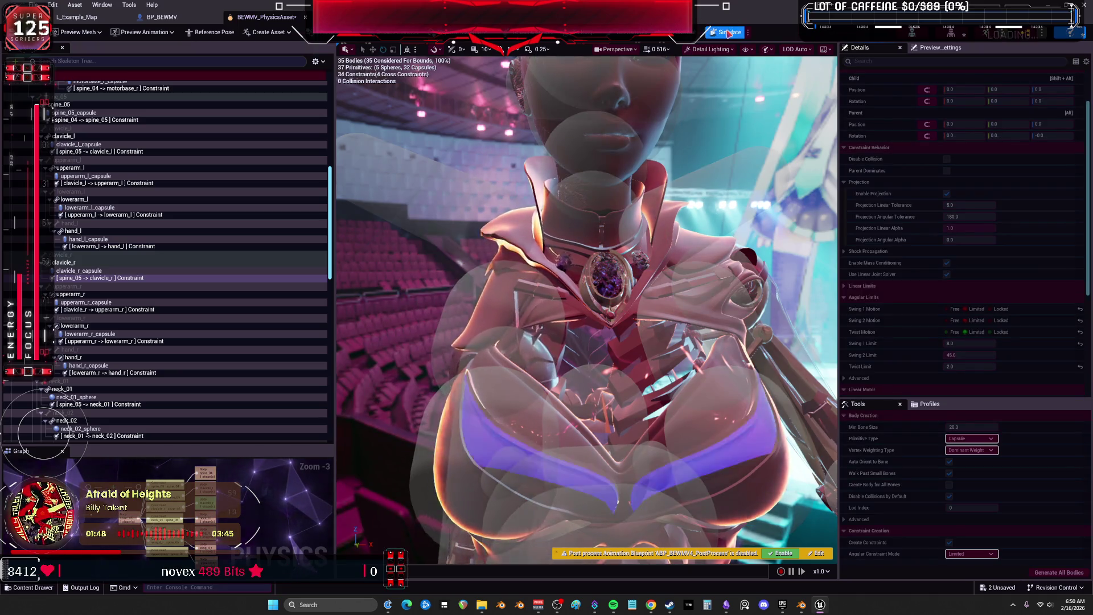
Set the clavicle_r Swing 2 Limit to 8.0 and test it by dragging the simulated ragdoll
click(729, 33)
click(994, 357)
text(8)
key(Return)
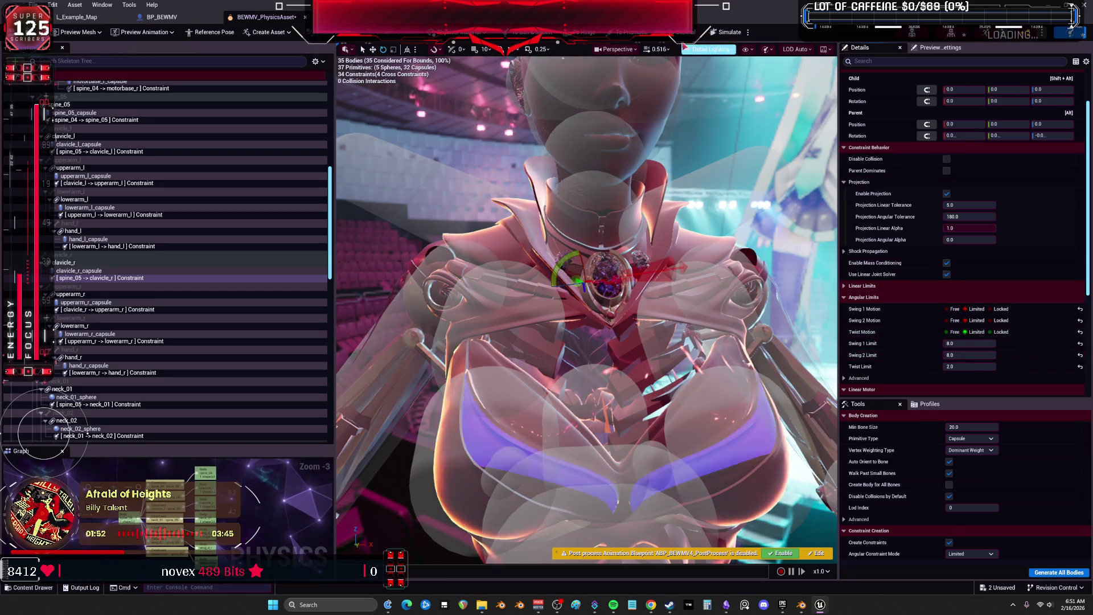
click(723, 33)
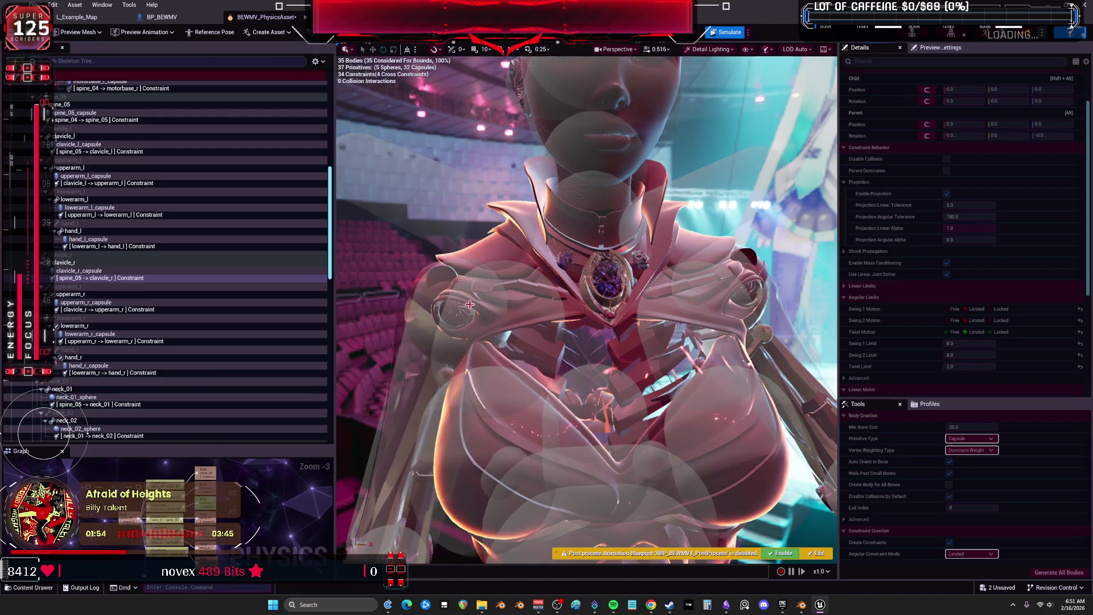
drag(493, 162, 500, 277)
drag(427, 299, 455, 159)
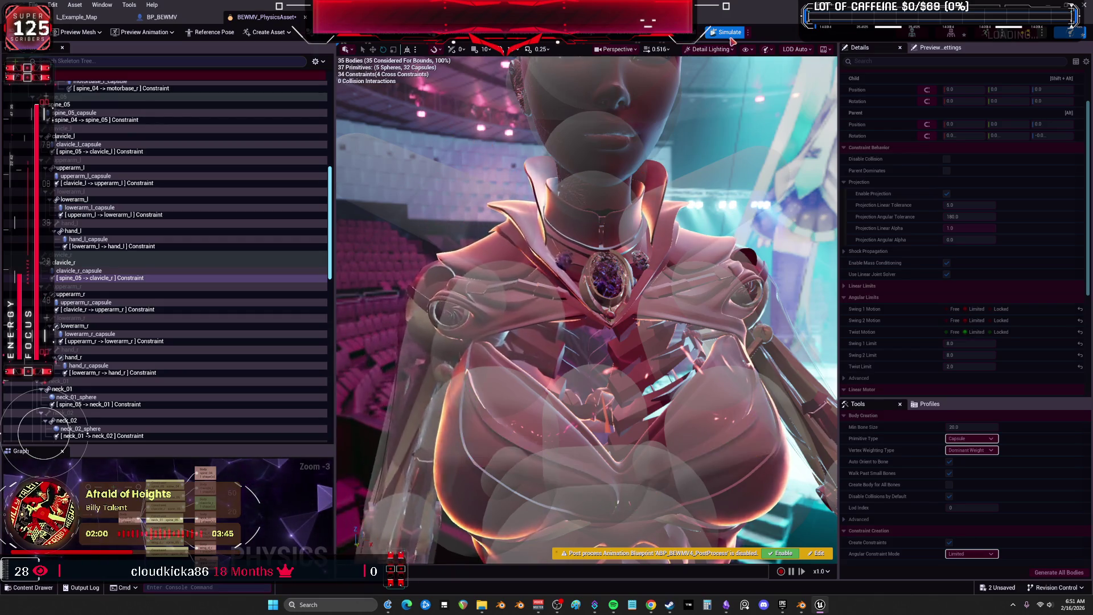
key(alt+s)
Save the physics asset with Ctrl+S and widen the view of the character
drag(626, 255, 635, 299)
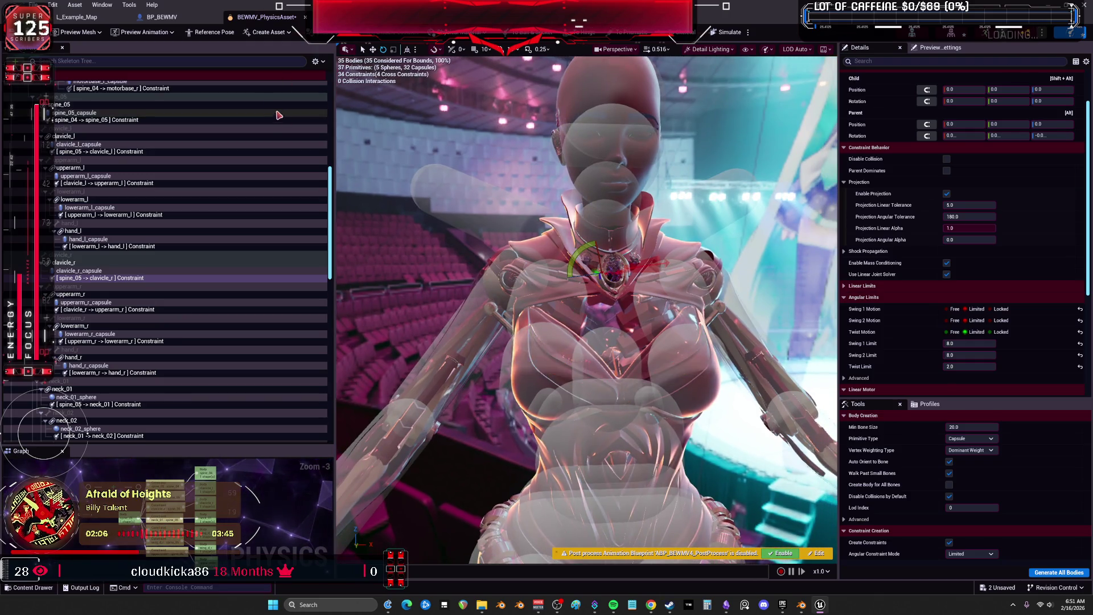
key(ctrl+s)
mouse_move(365, 67)
mouse_down()
mouse_move(398, 74)
mouse_move(399, 60)
mouse_up()
scroll(166, 254, down, 3)
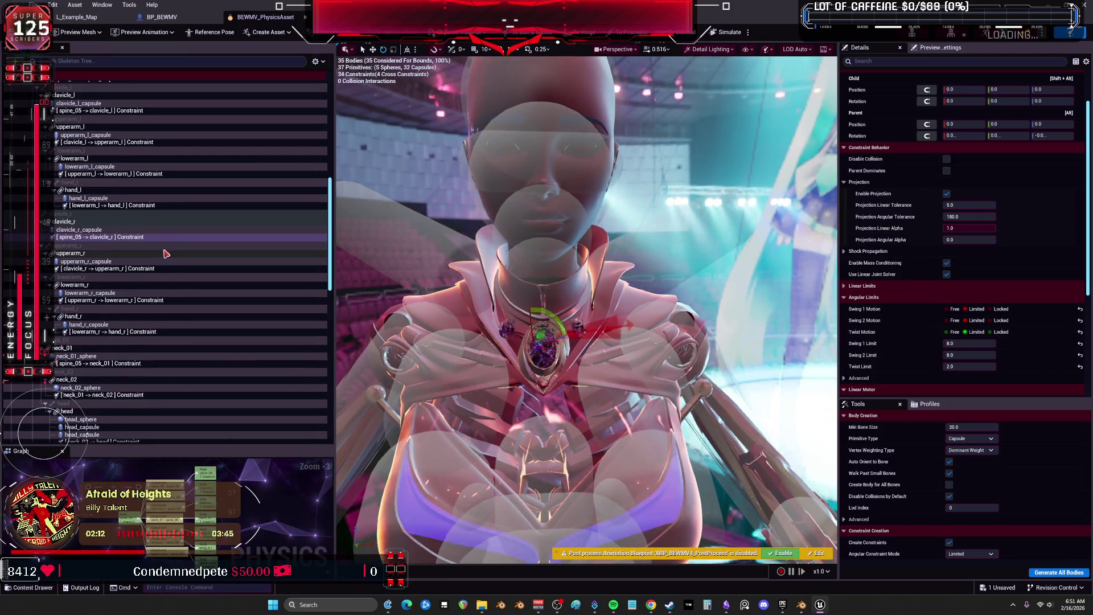
Select the spine_05 -> neck_01 constraint, simulate, and pull the ragdoll's head to let it settle
click(120, 356)
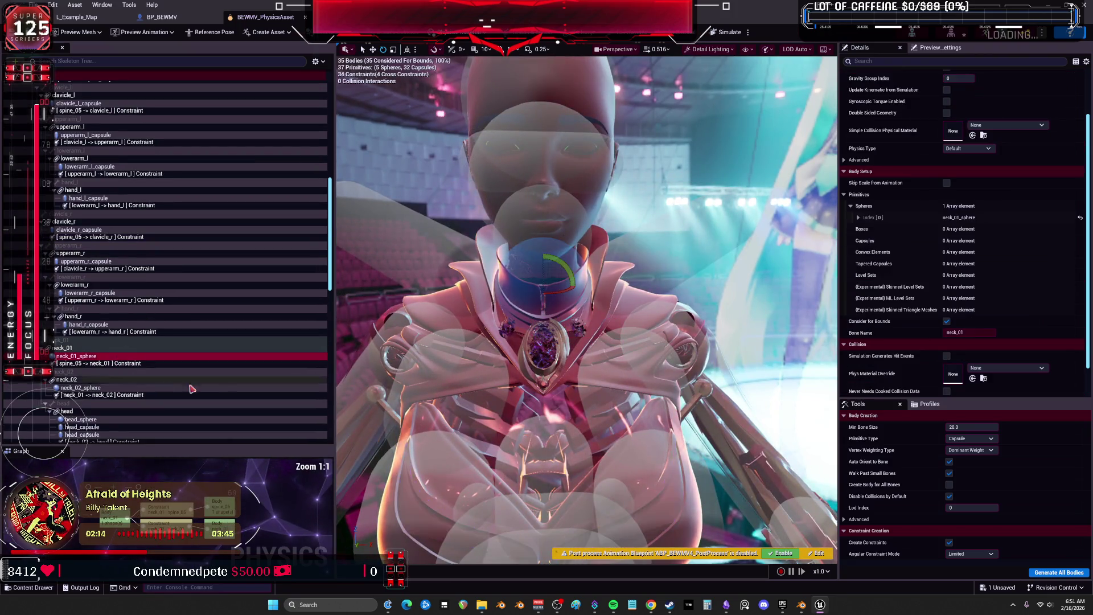
click(171, 363)
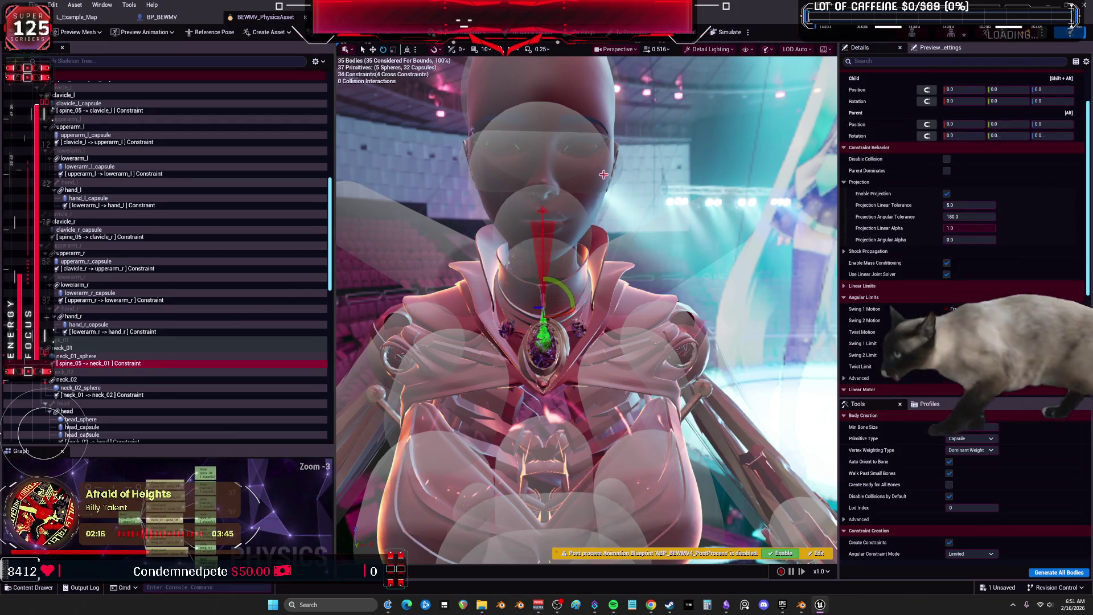
key(alt+Return)
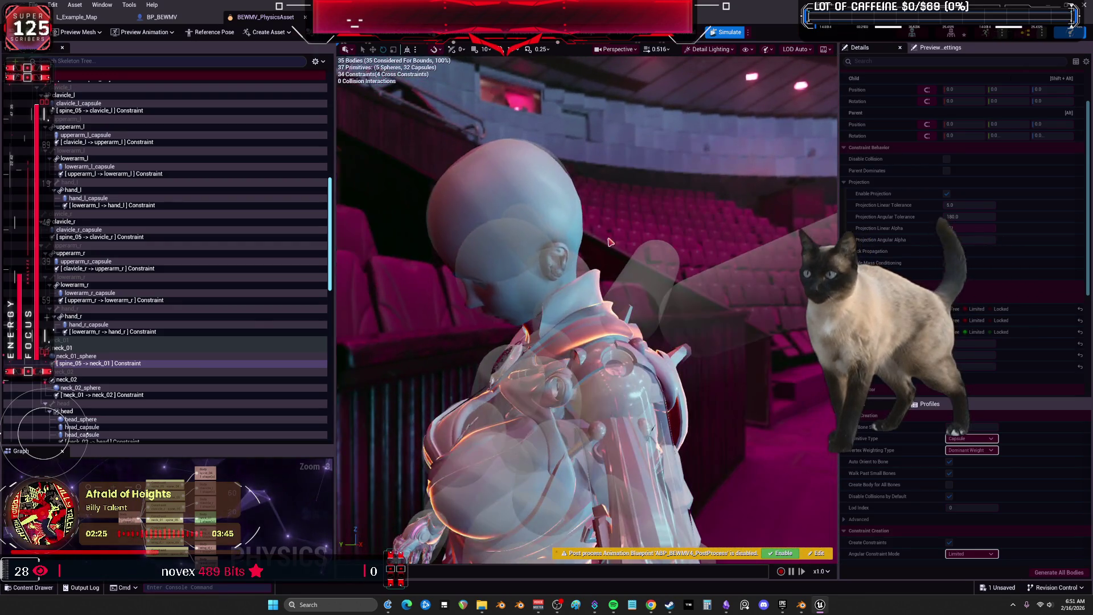
drag(501, 196, 588, 138)
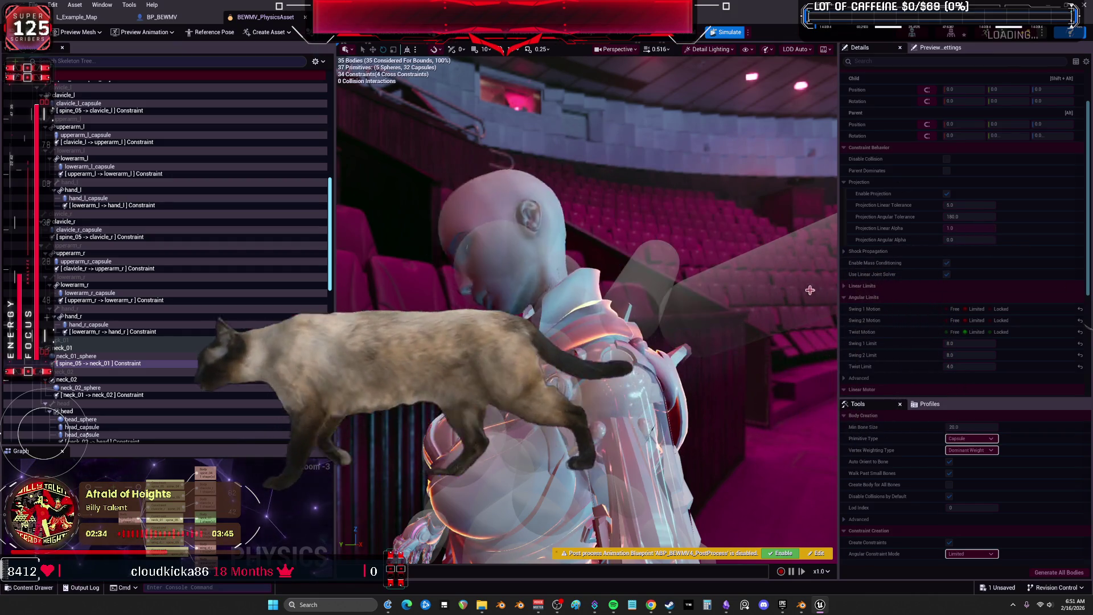
mouse_move(541, 319)
mouse_down()
mouse_move(531, 344)
mouse_move(512, 341)
mouse_up()
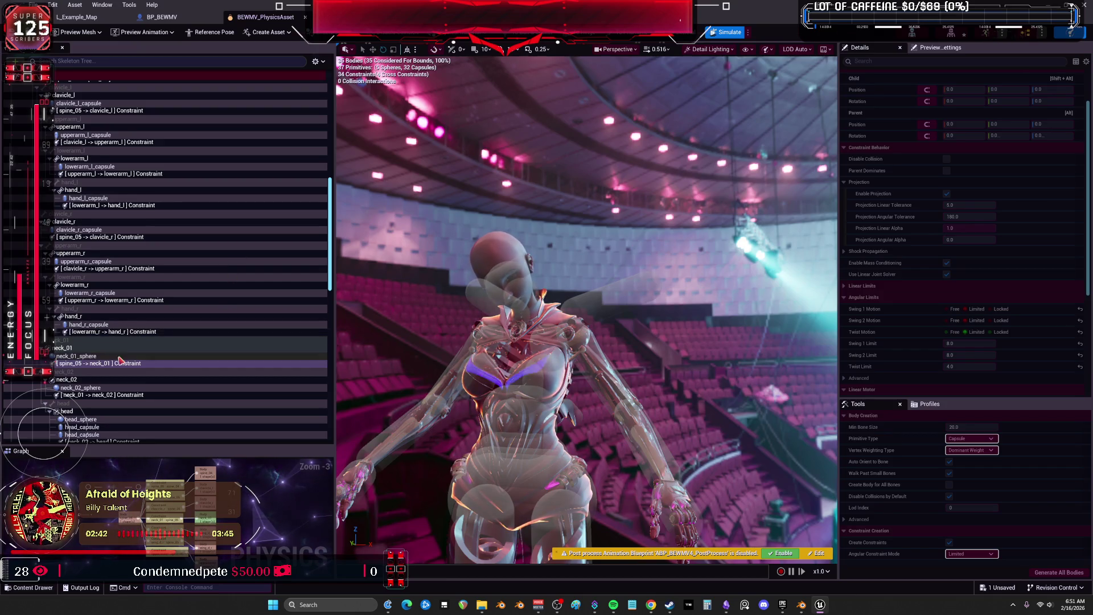
scroll(149, 329, up, 3)
scroll(149, 329, up, 3)
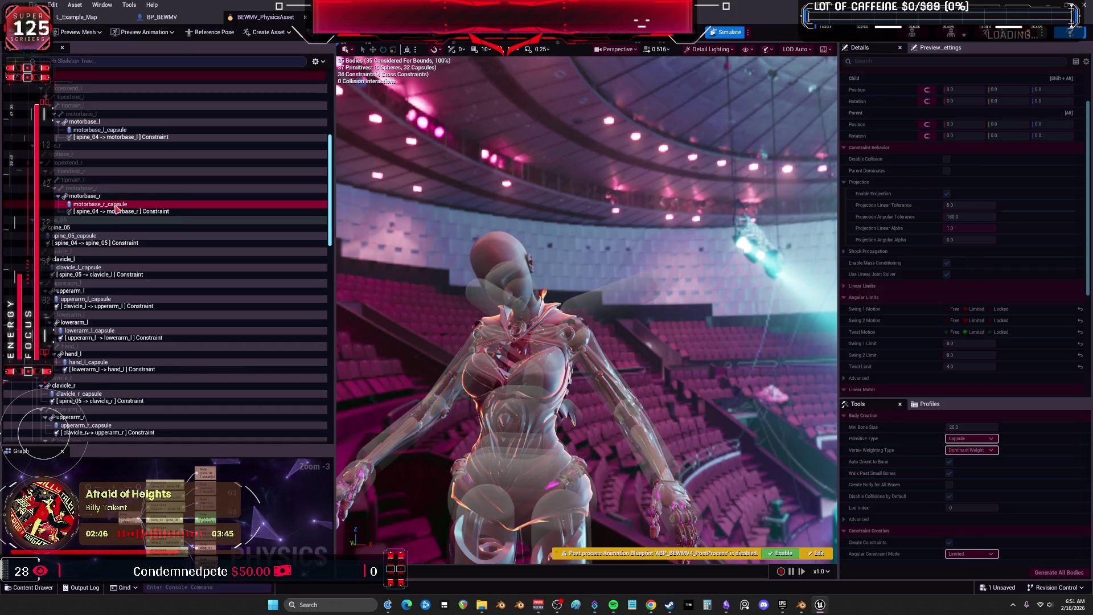
Stop simulating and lock Swing 1, Swing 2 and Twist on the spine_04 to motorbase_r constraint
click(116, 211)
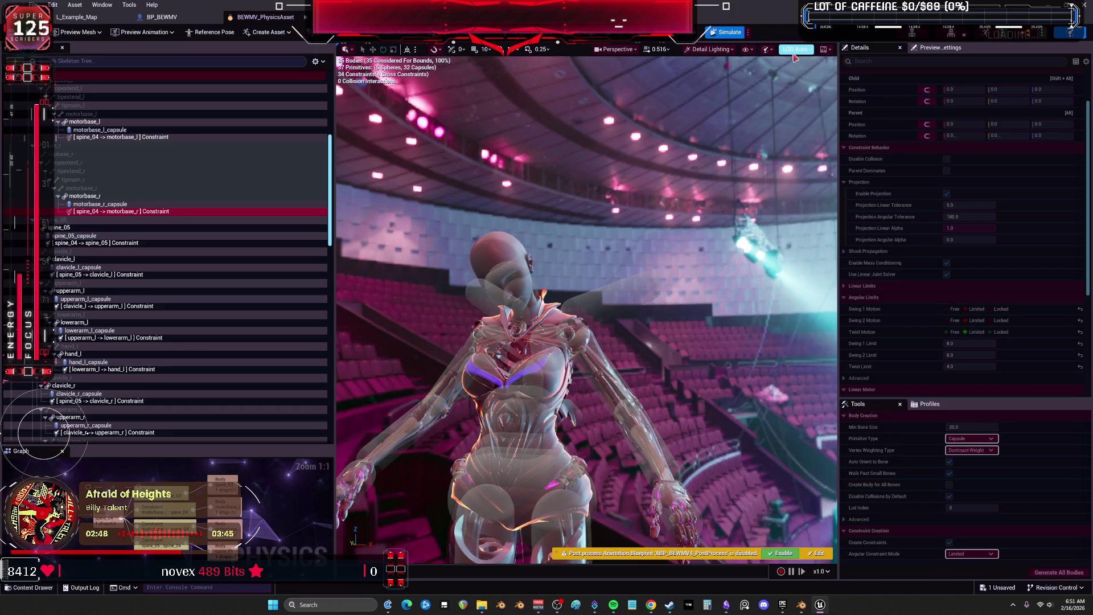
click(729, 36)
click(1000, 309)
click(1001, 321)
click(1003, 332)
scroll(136, 216, up, 3)
Lock Swing 2 and Twist motion on the spine_04 to motorbase_l constraint
click(153, 192)
click(1001, 332)
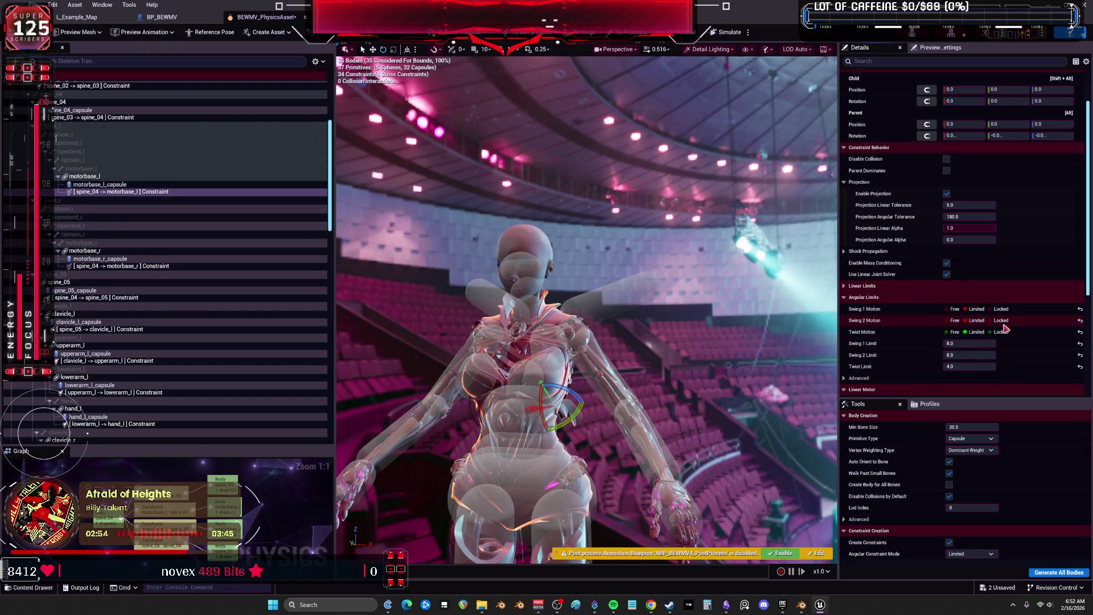
click(1001, 321)
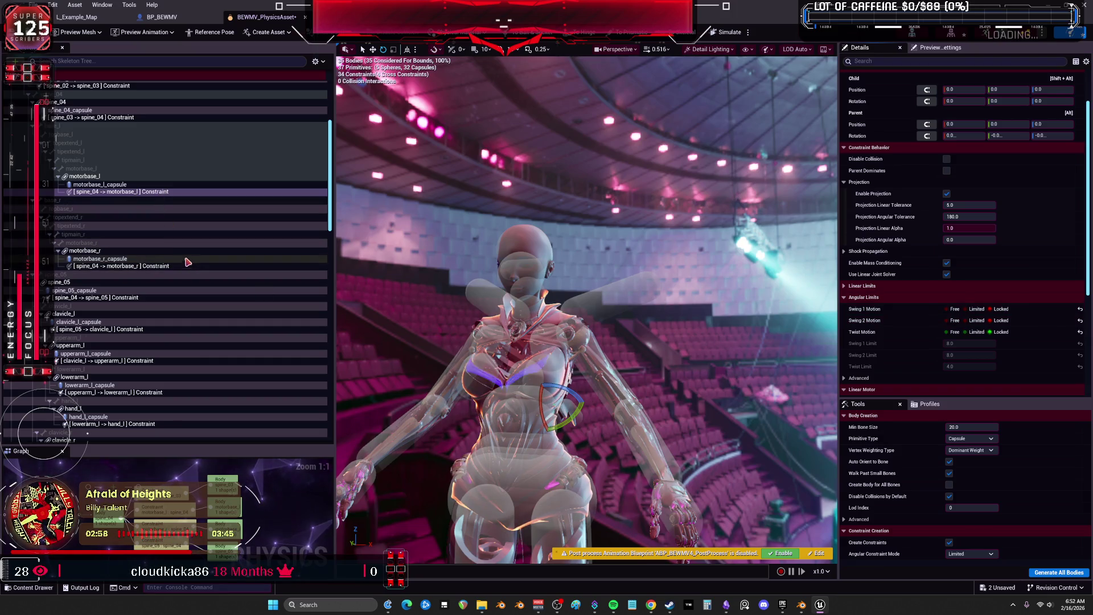
scroll(130, 202, up, 2)
scroll(182, 304, down, 10)
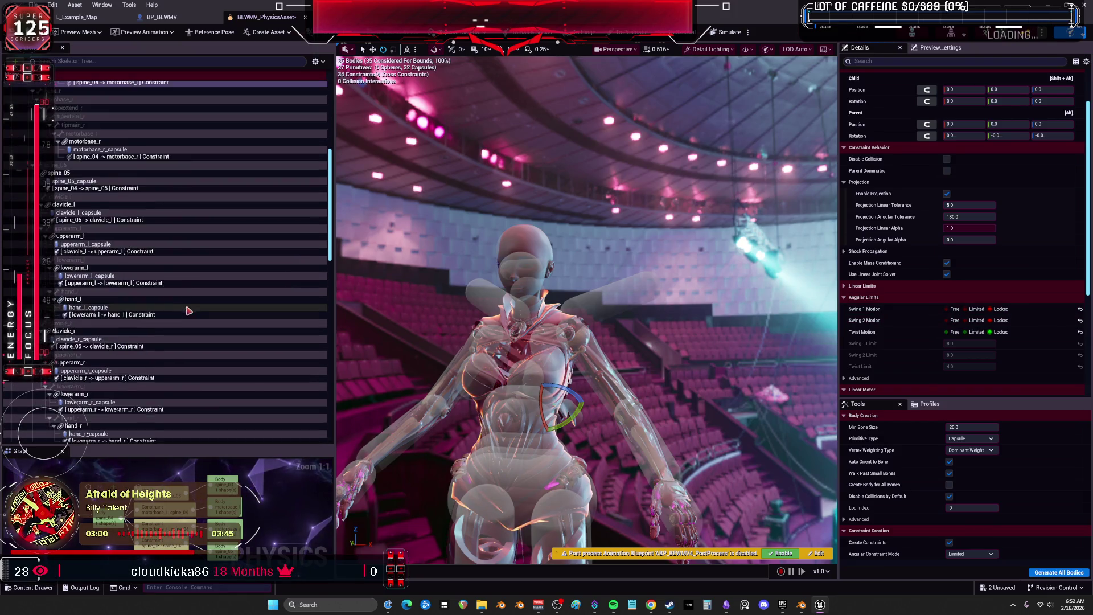
scroll(178, 303, down, 15)
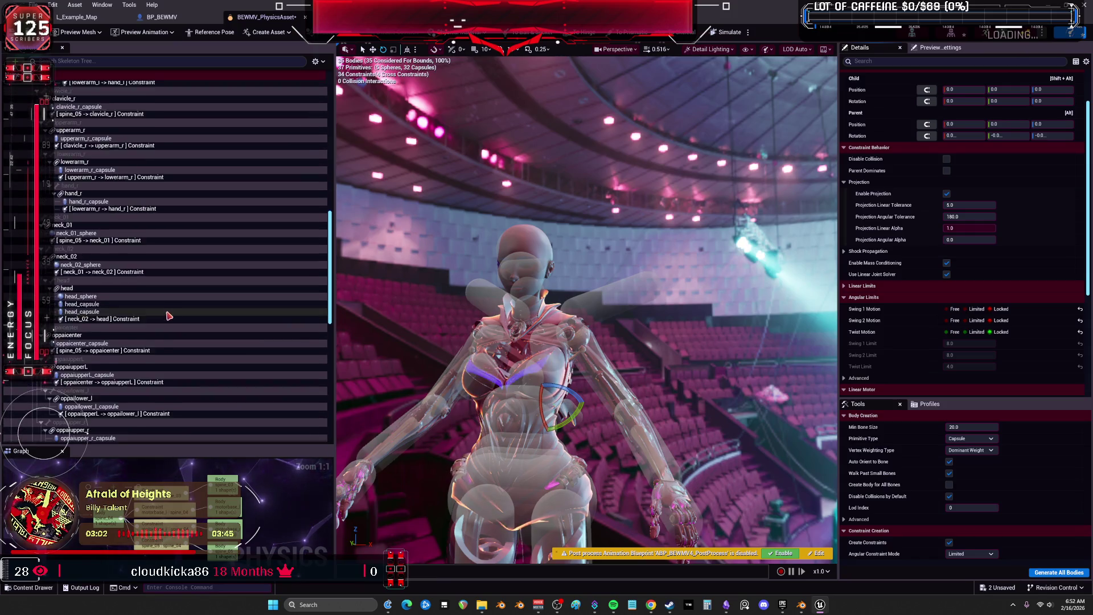
scroll(166, 316, down, 8)
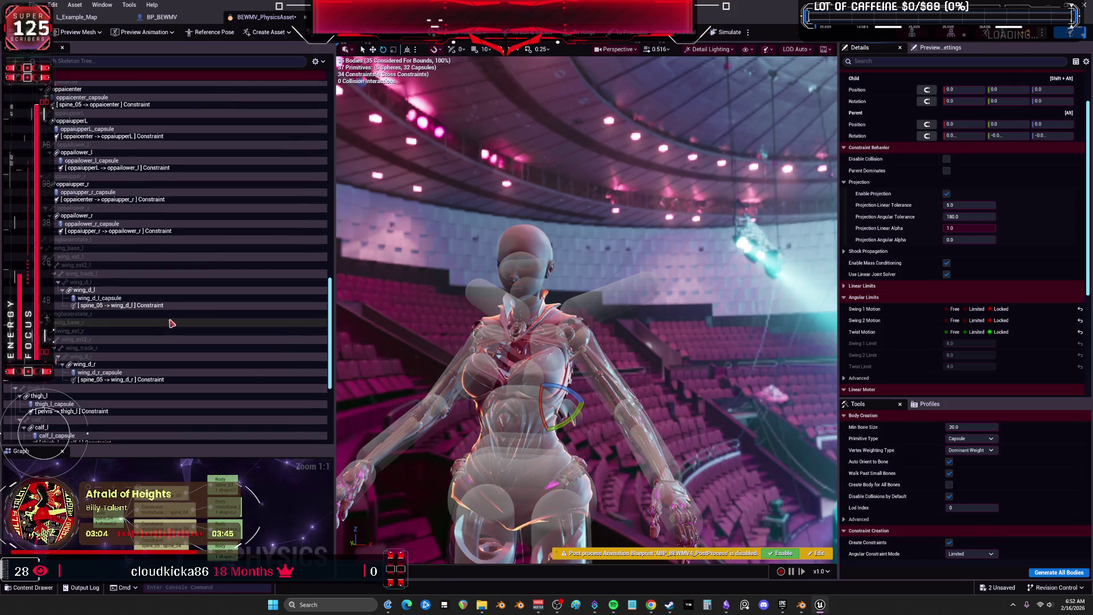
Lock Swing 1, Swing 2 and Twist on the spine_05 to wing_d constraints, then select spine_05 -> oppaicenter
click(159, 306)
scroll(158, 320, down, 6)
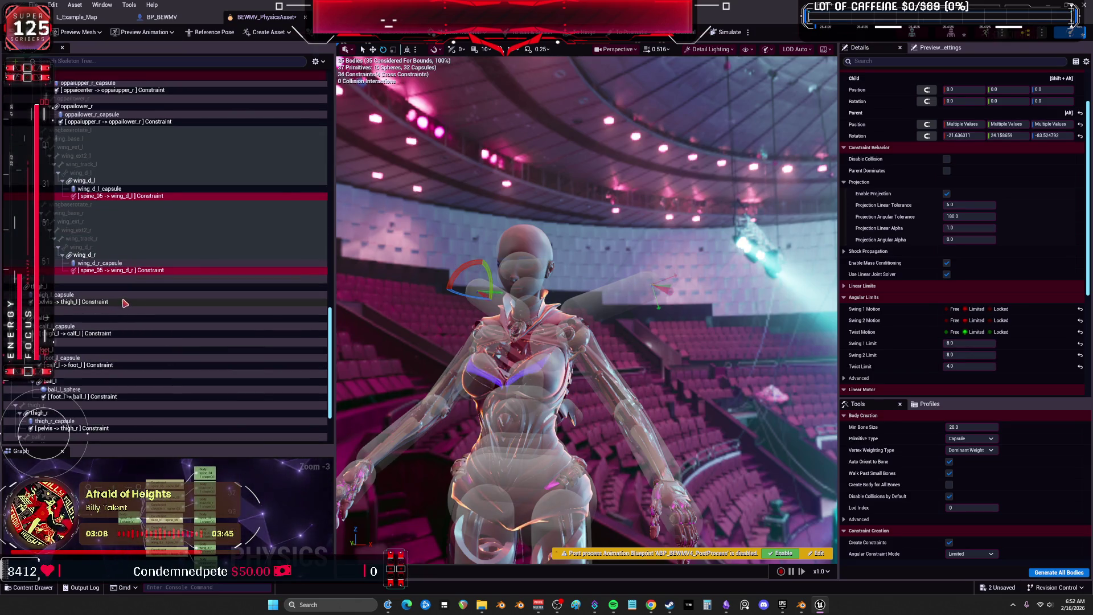
click(1000, 309)
click(1001, 320)
click(1001, 332)
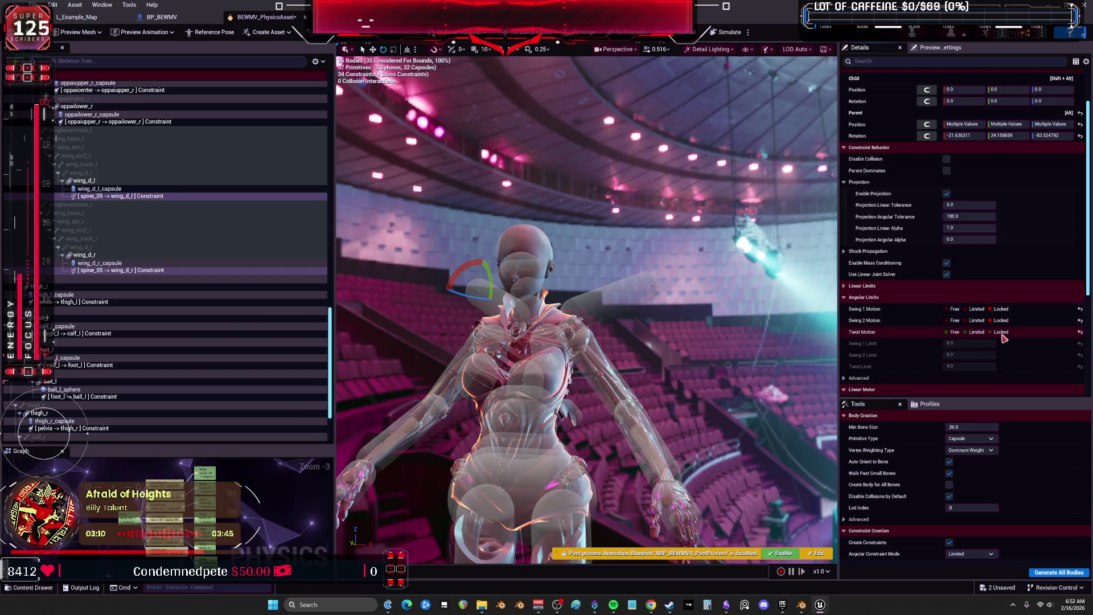
scroll(97, 221, down, 5)
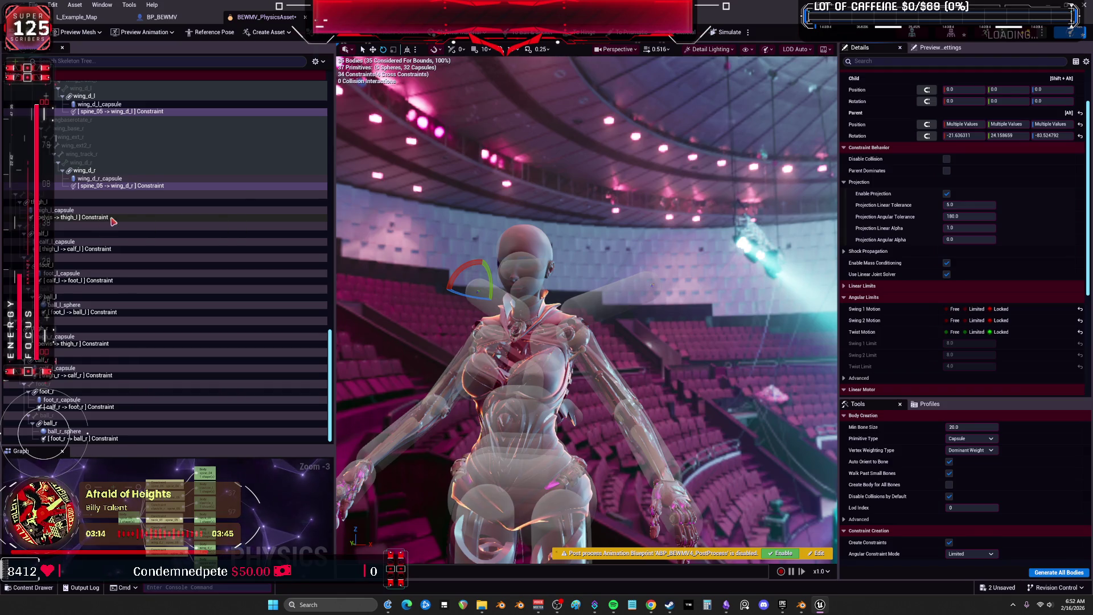
scroll(131, 250, up, 10)
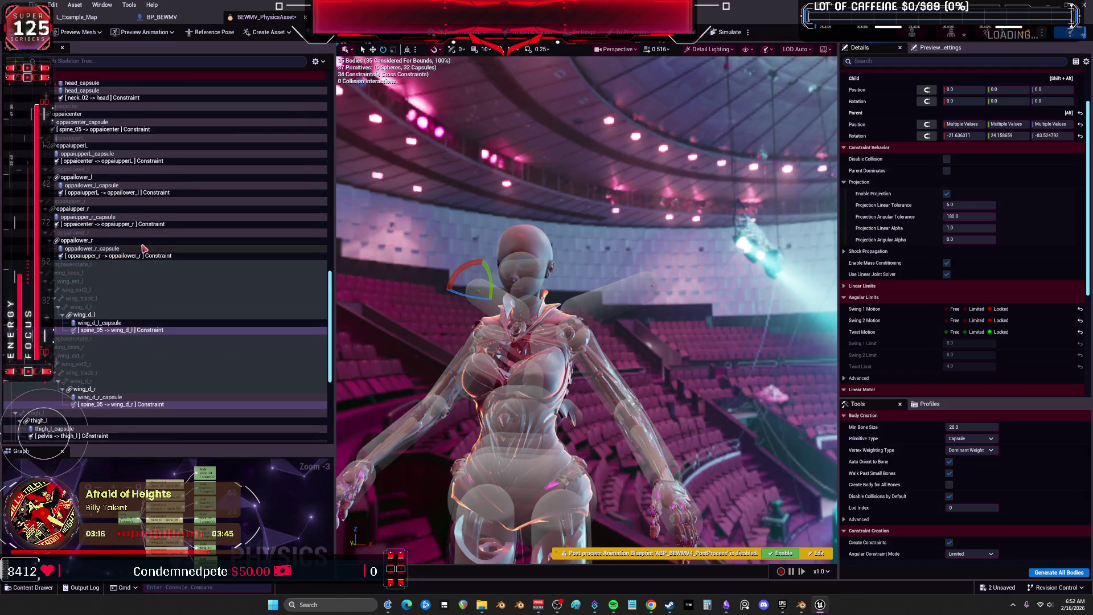
click(137, 130)
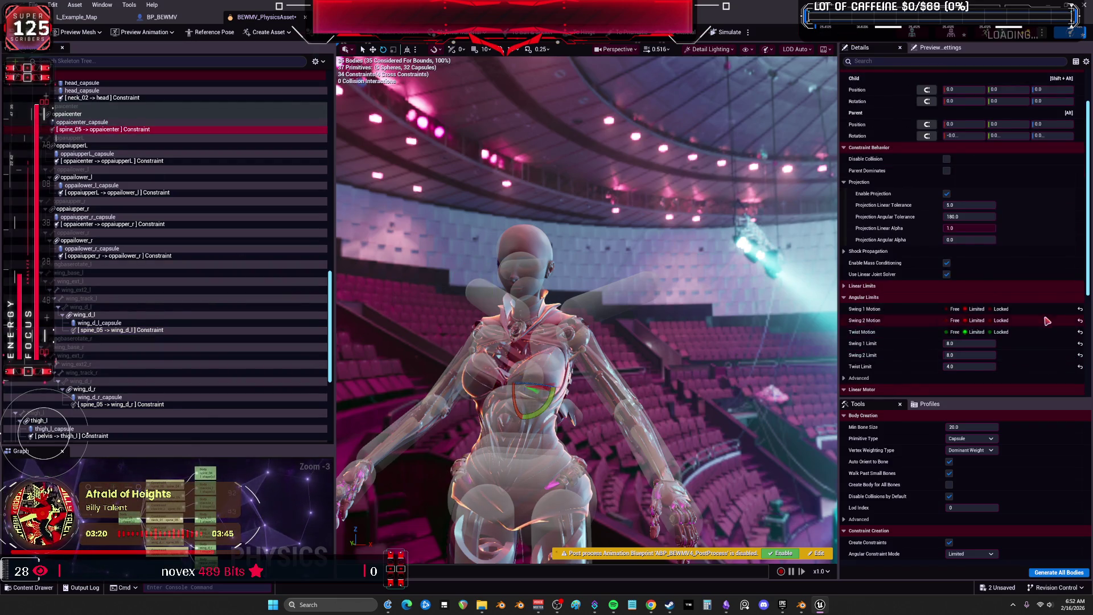
Set the oppaicenter constraint's swing limits to 2, Twist Limit 0, Swing 2 Limit 6, then simulate
click(963, 344)
text(2)
key(Tab)
text(2)
key(Return)
text(0)
key(Return)
text(6)
key(Return)
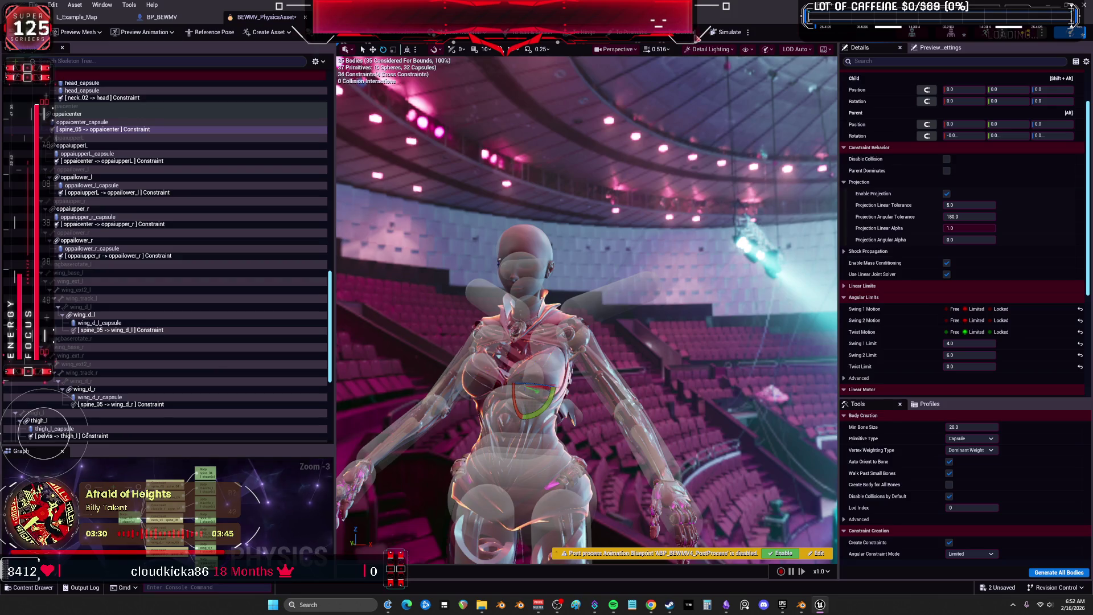
key(alt+s)
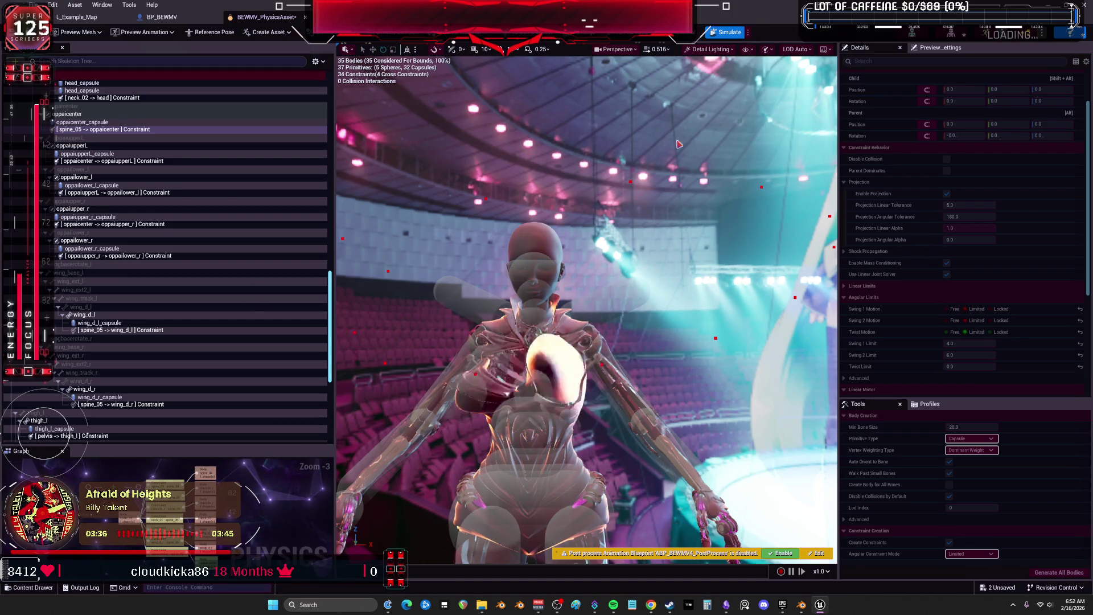
mouse_move(672, 271)
mouse_down()
mouse_move(654, 268)
mouse_move(672, 272)
mouse_up()
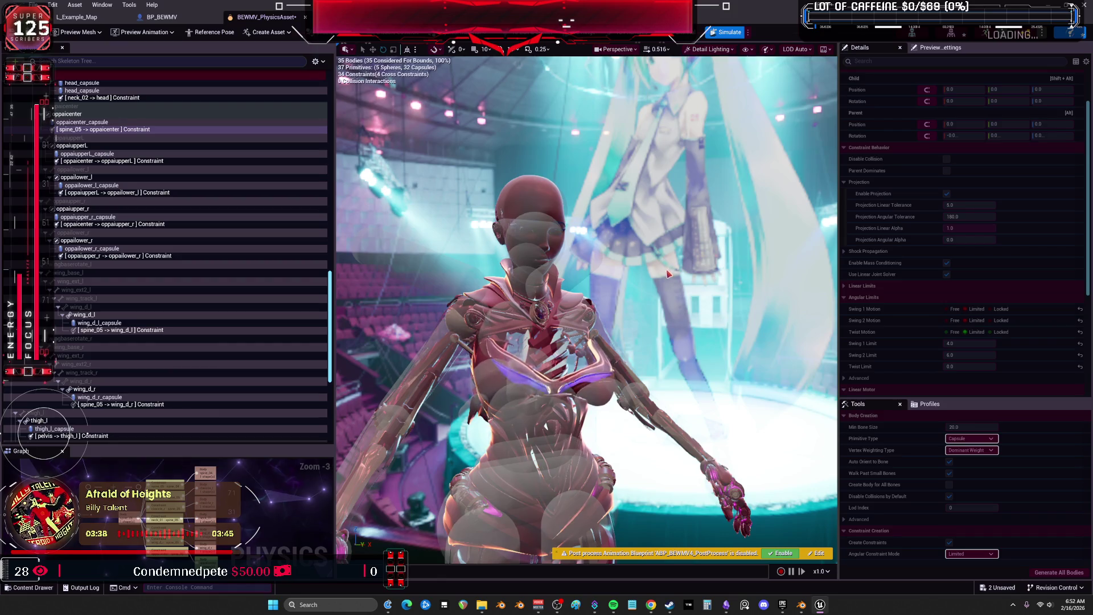
Stop the simulation and select all four oppai constraints together
click(143, 163)
key(alt+s)
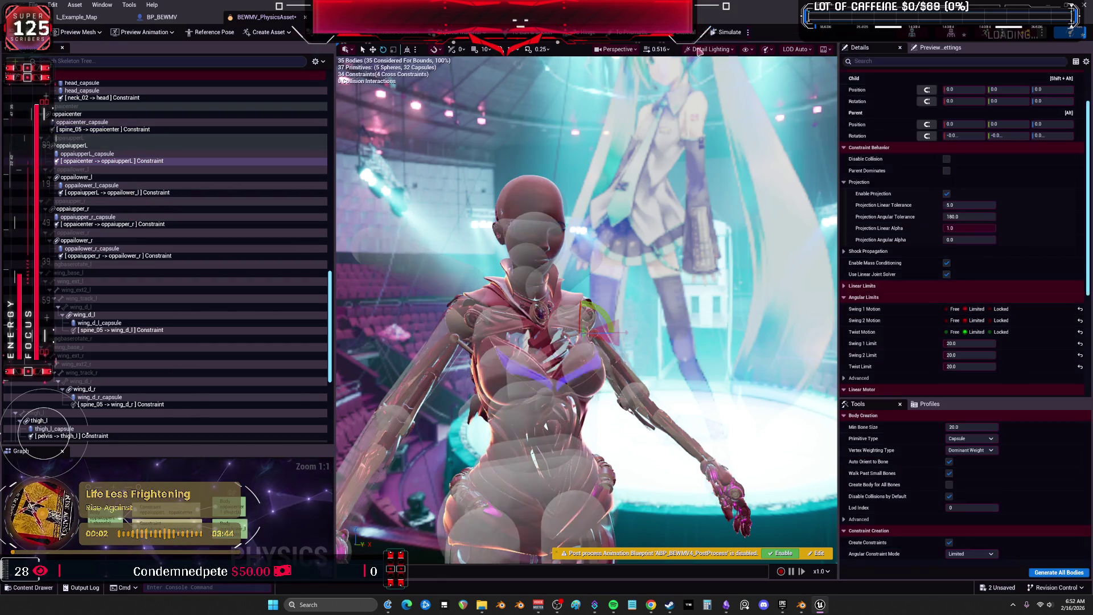
ctrl+click(154, 194)
ctrl+click(151, 224)
ctrl+click(154, 256)
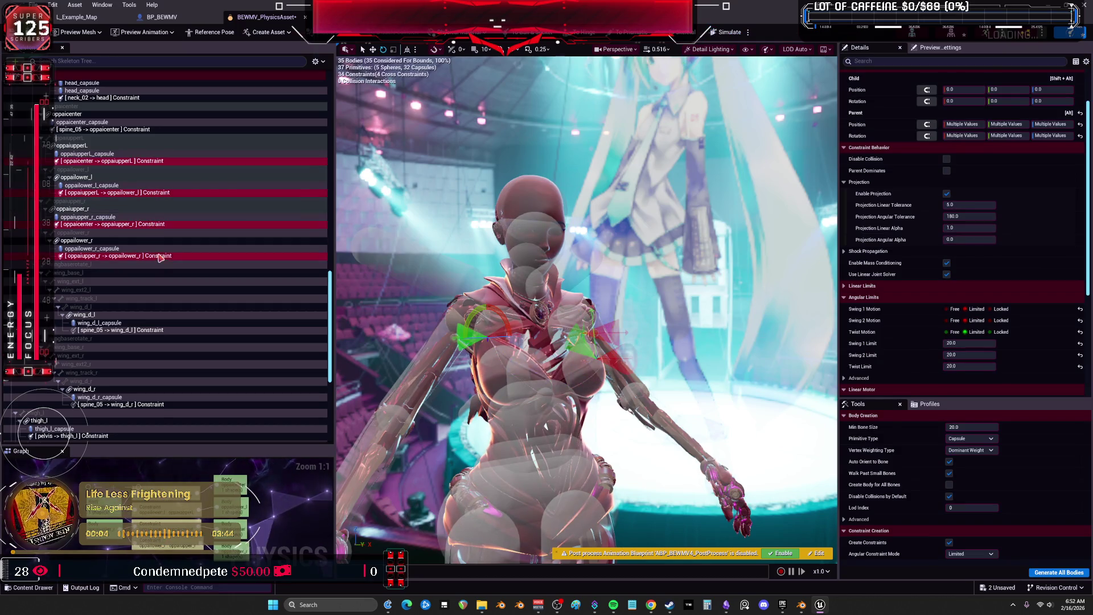
scroll(937, 319, down, 6)
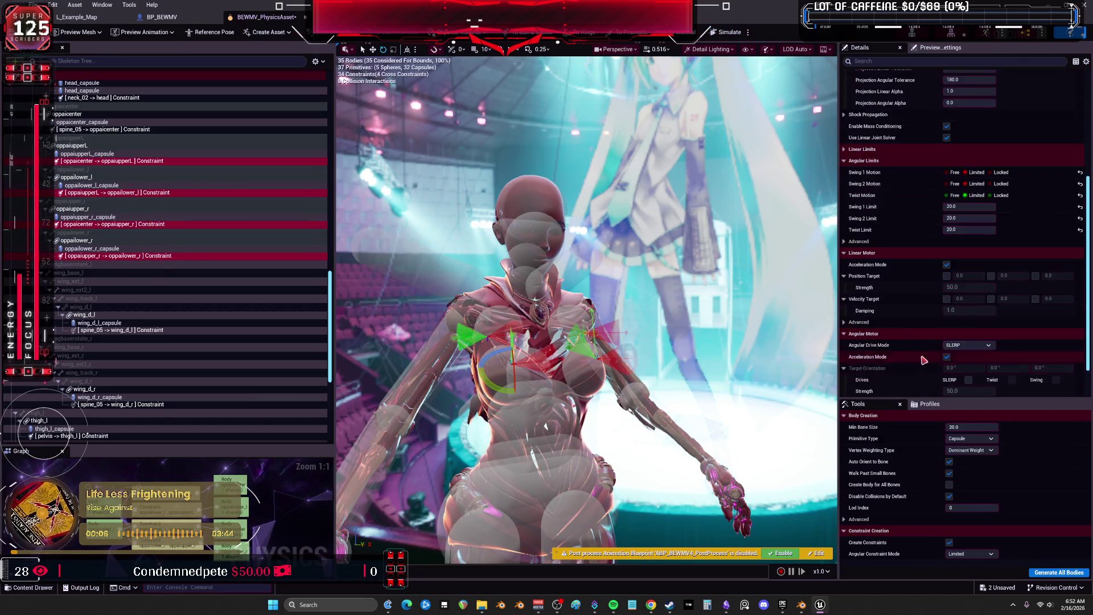
Try the Twist and Swing angular drive mode, then revert to SLERP
click(967, 299)
click(895, 371)
click(855, 277)
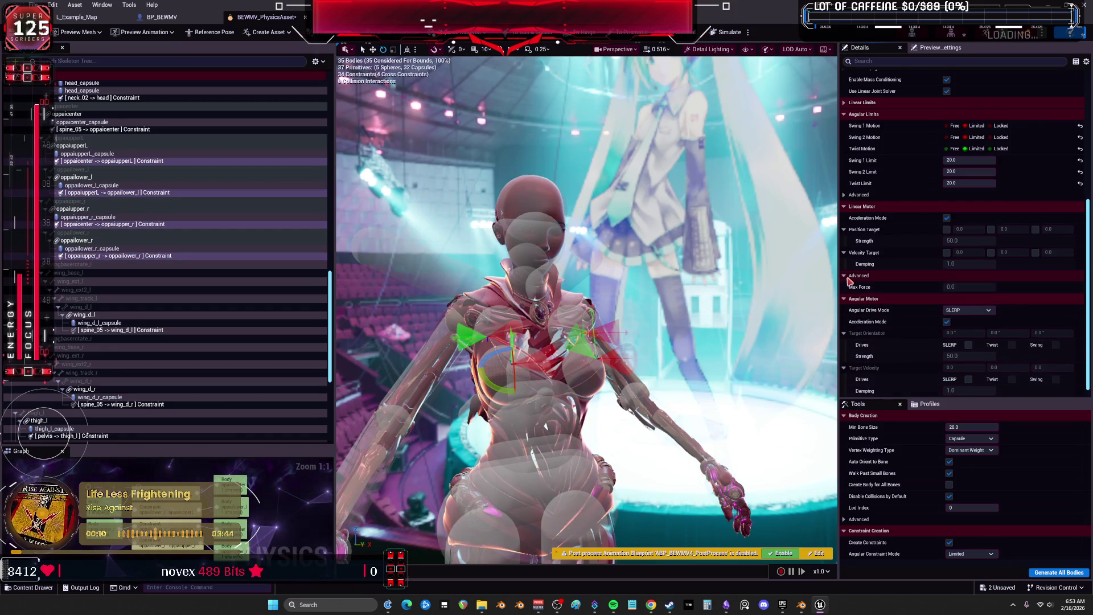
click(967, 298)
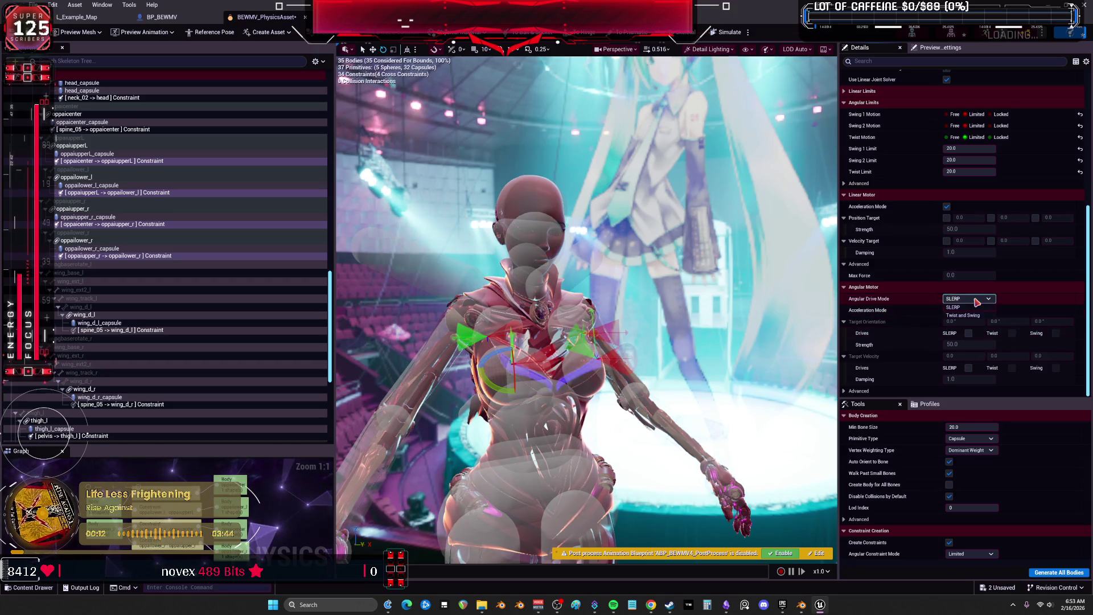
click(968, 315)
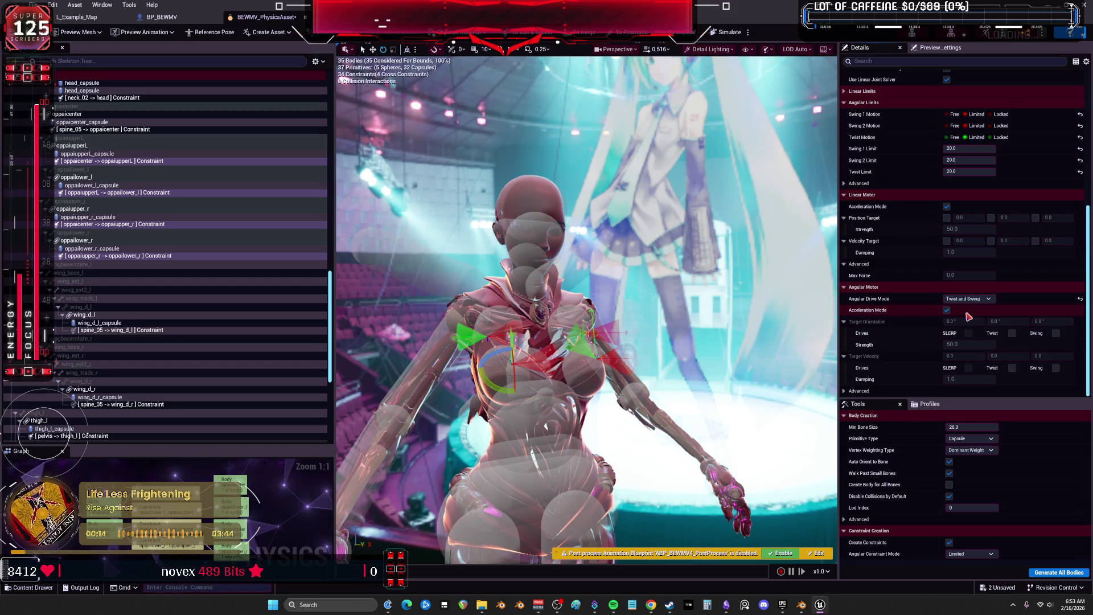
click(968, 299)
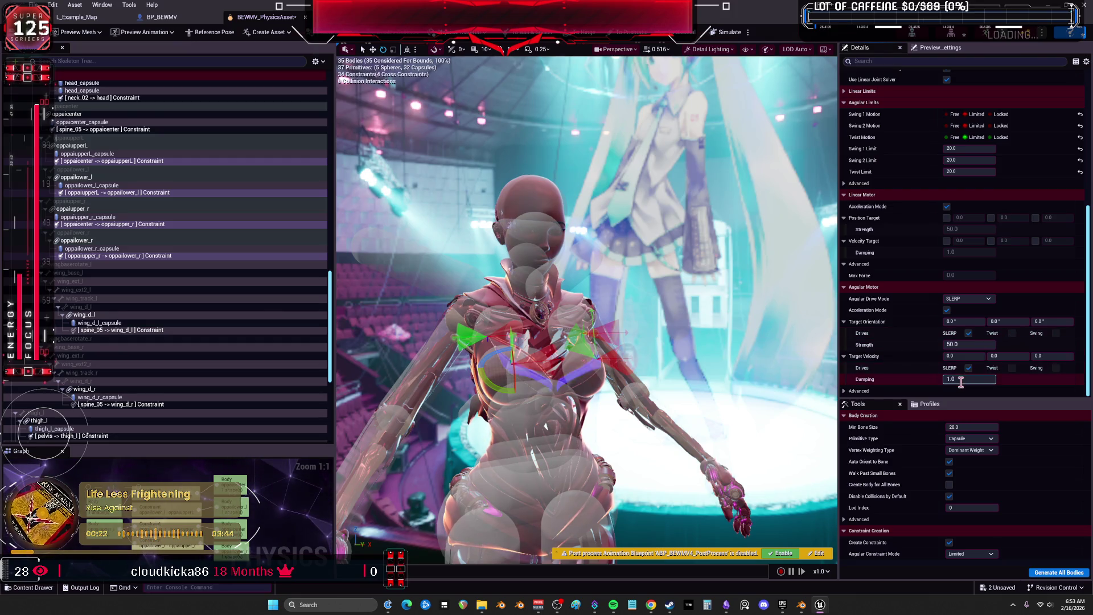
scroll(865, 380, down, 1)
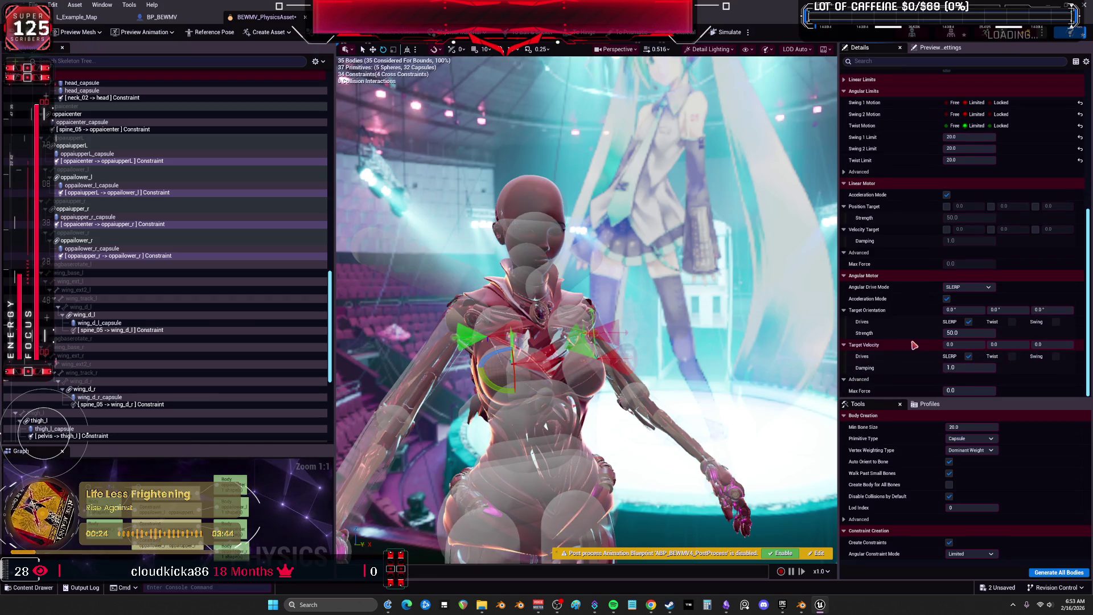
Test in simulation, then set angular drive strength 150 and target velocity damping 9.0
click(734, 35)
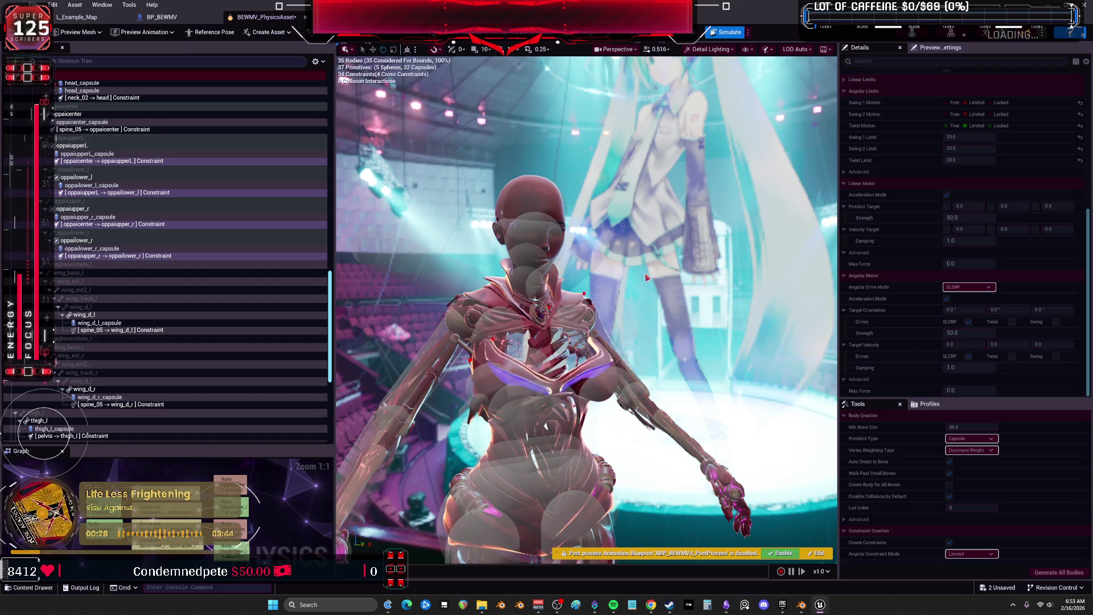
click(737, 28)
scroll(927, 243, up, 10)
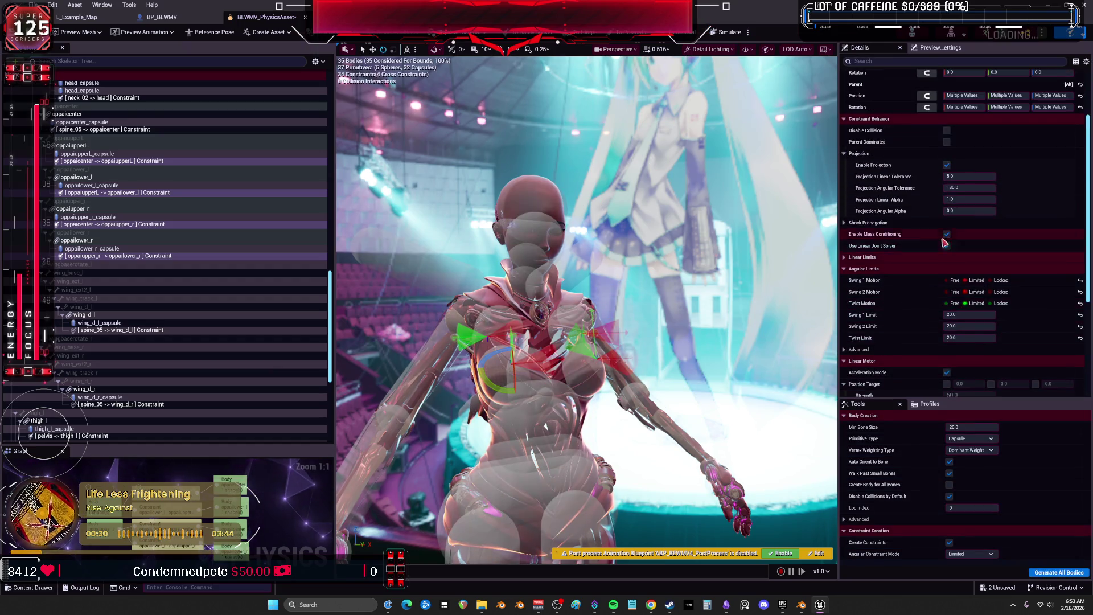
scroll(927, 242, up, 3)
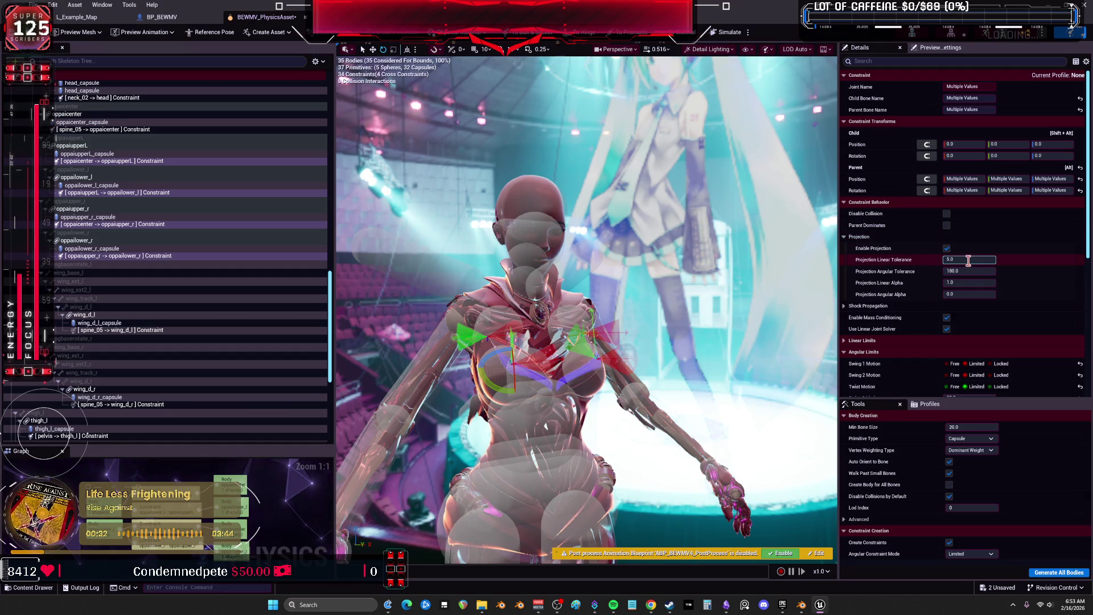
scroll(910, 250, down, 3)
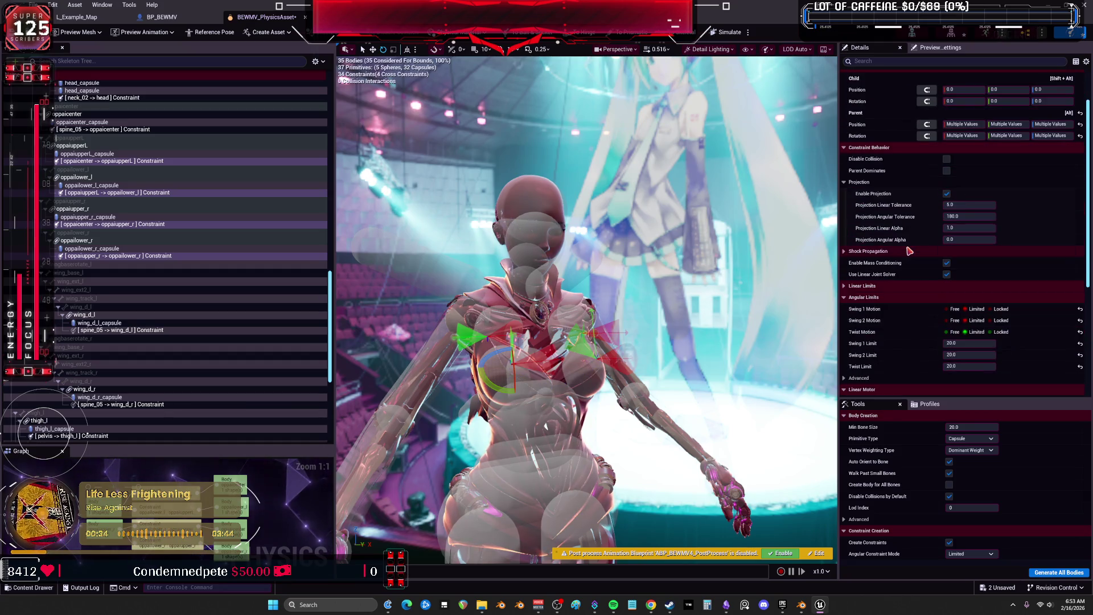
scroll(910, 251, down, 4)
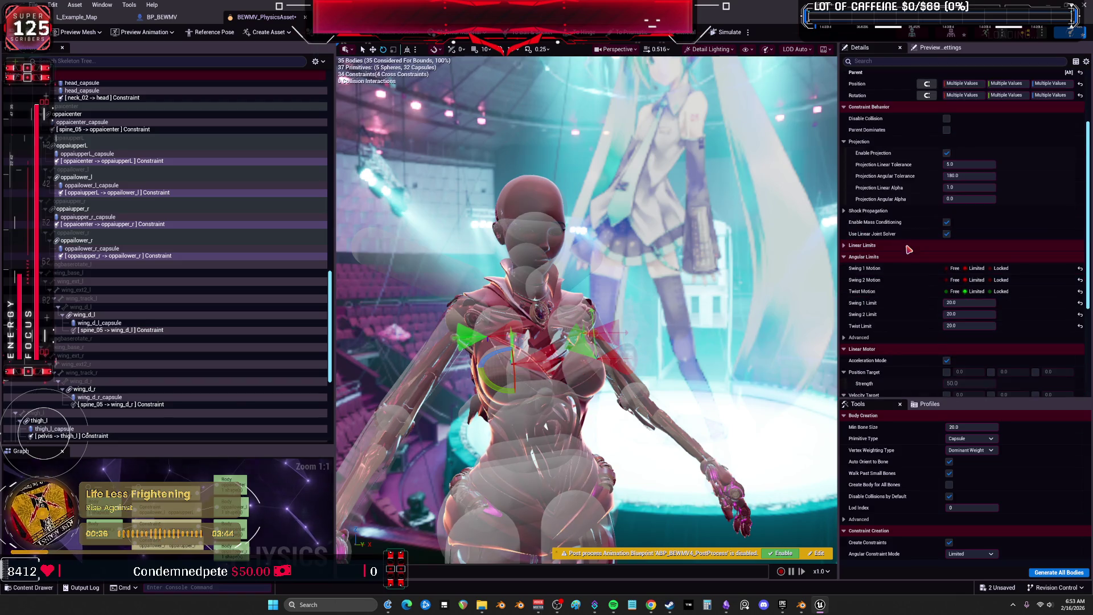
scroll(911, 259, down, 4)
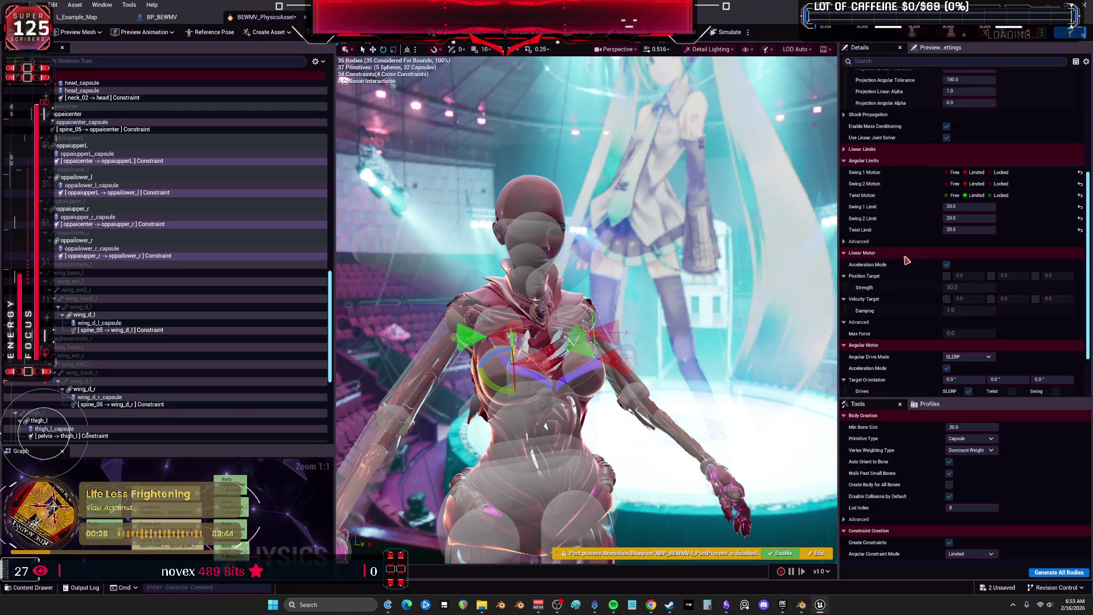
scroll(913, 275, down, 2)
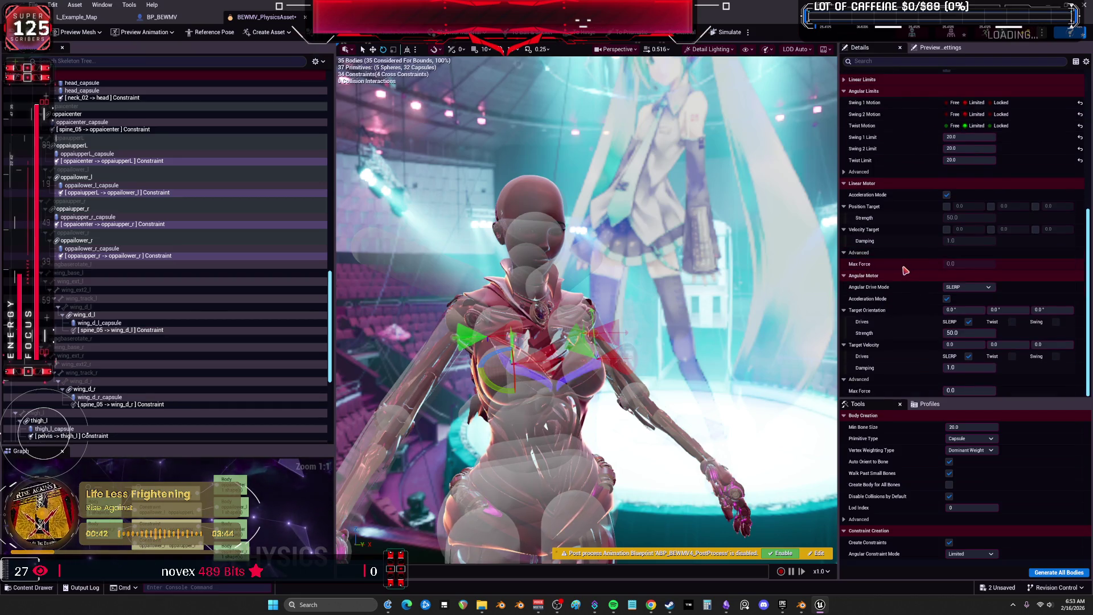
click(963, 368)
text(9)
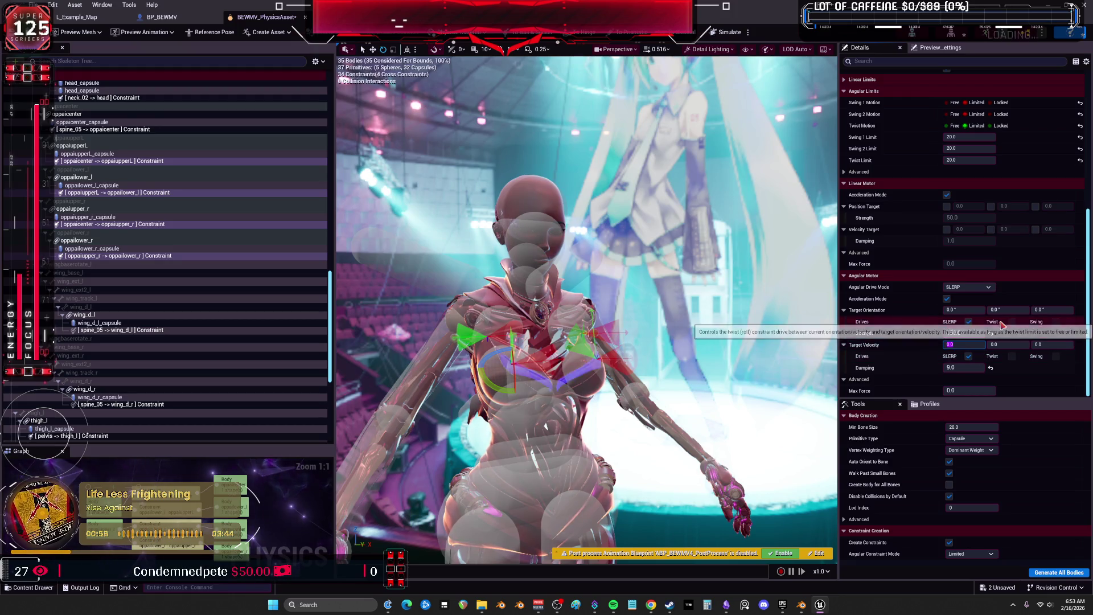
drag(706, 332, 652, 333)
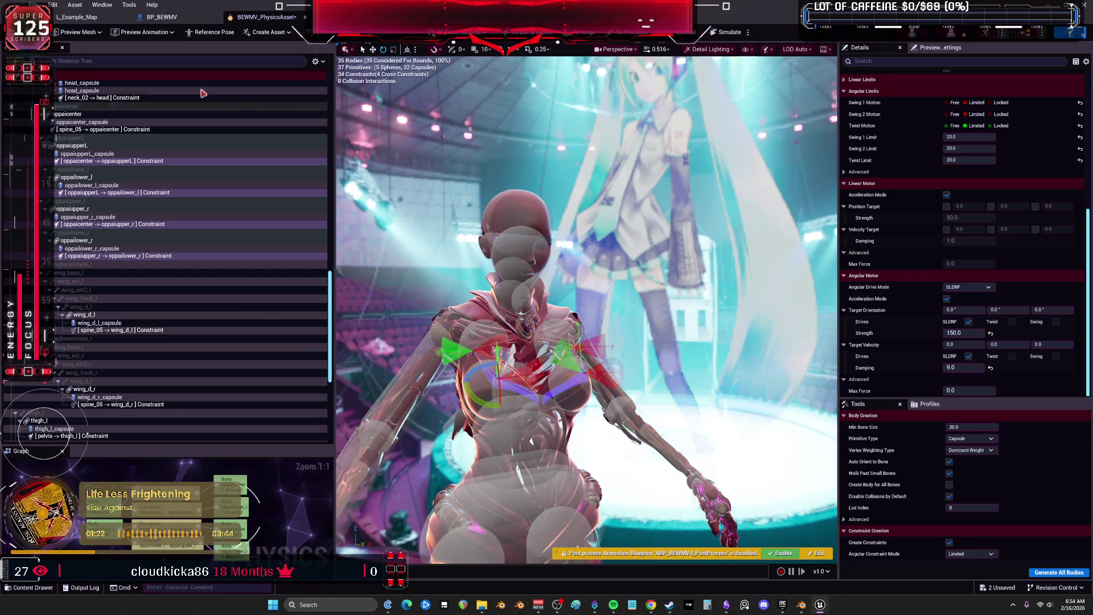
click(204, 217)
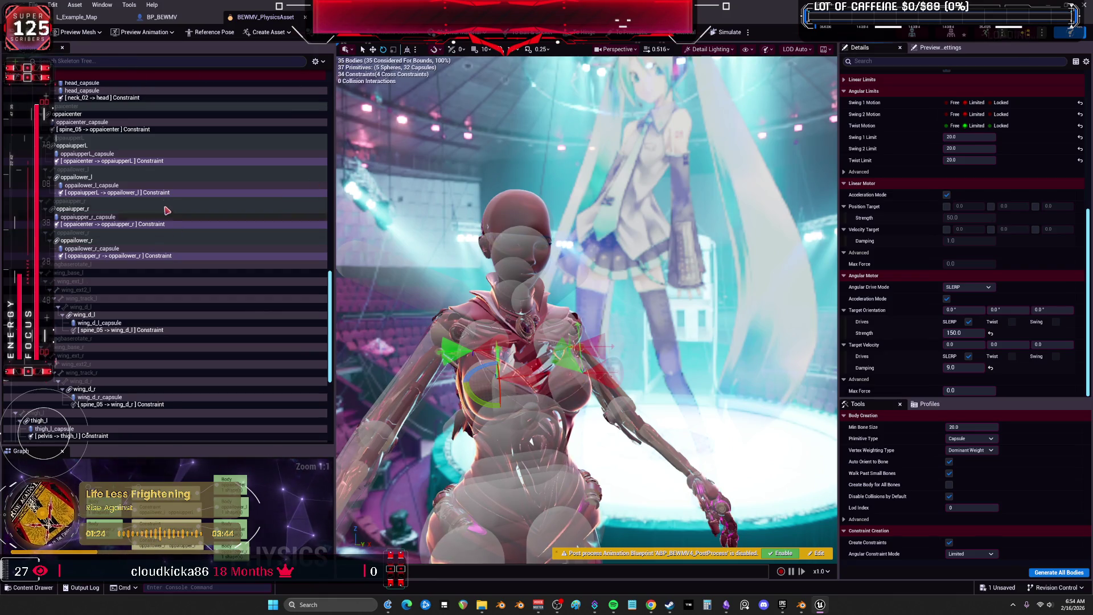
Select every body and constraint with Ctrl+A, simulate the whole ragdoll, then switch to Blender
key(ctrl+a)
scroll(236, 236, down, 5)
click(735, 33)
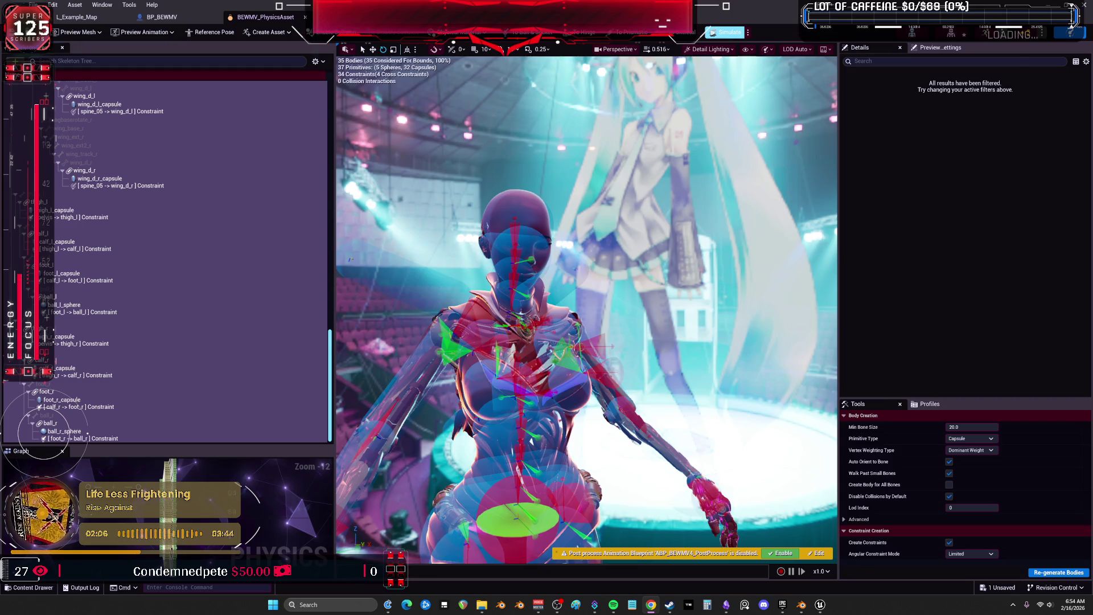
key(alt+Tab)
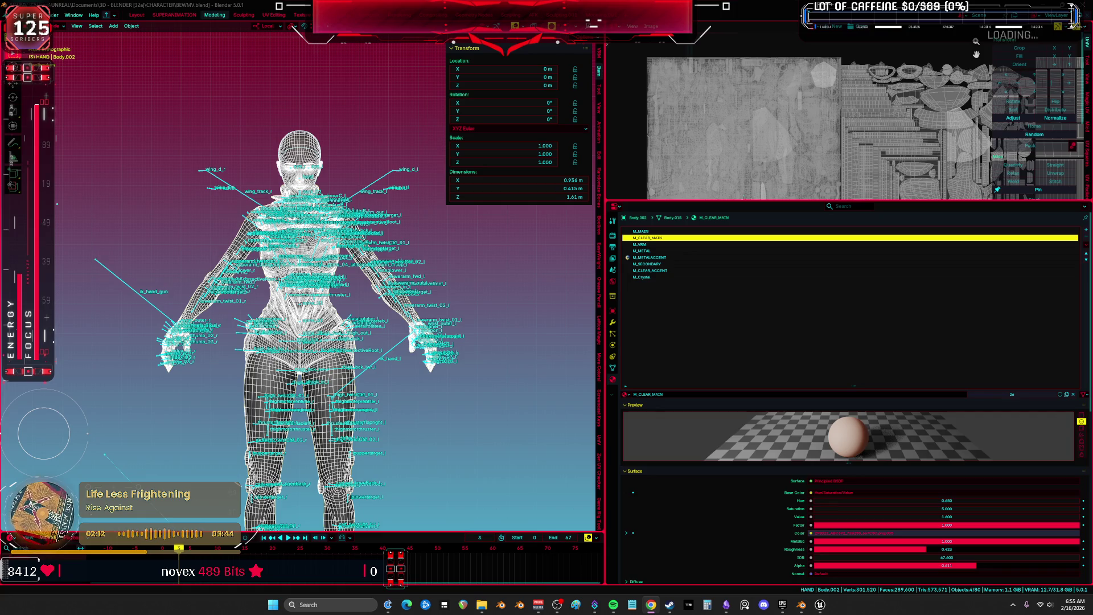
click(819, 607)
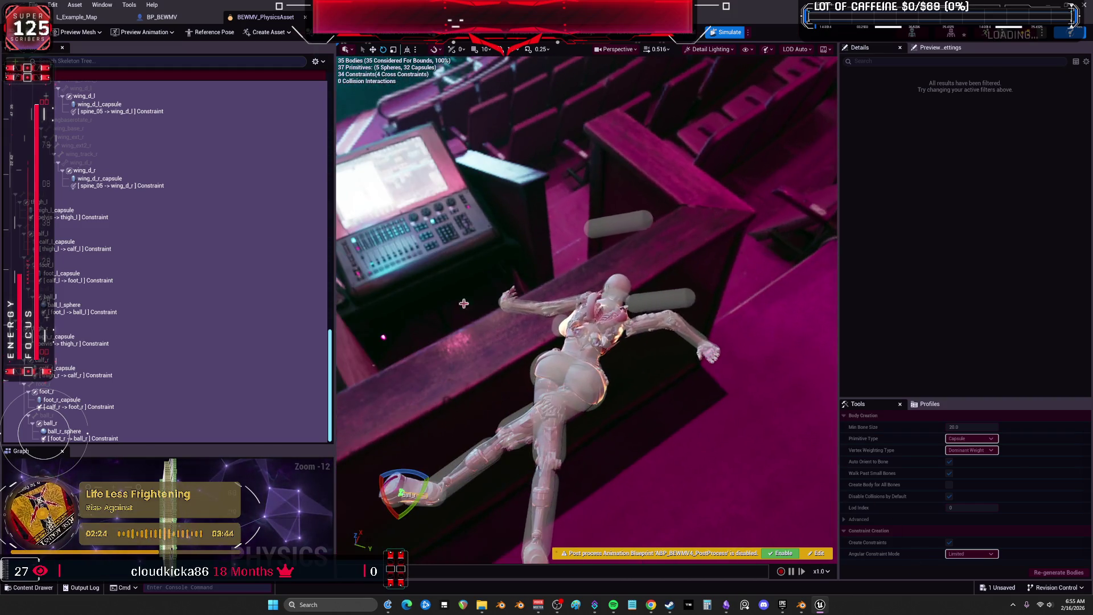
Hide the skeleton tree with F11 so the simulating viewport widens, then access the view modes
key(F11)
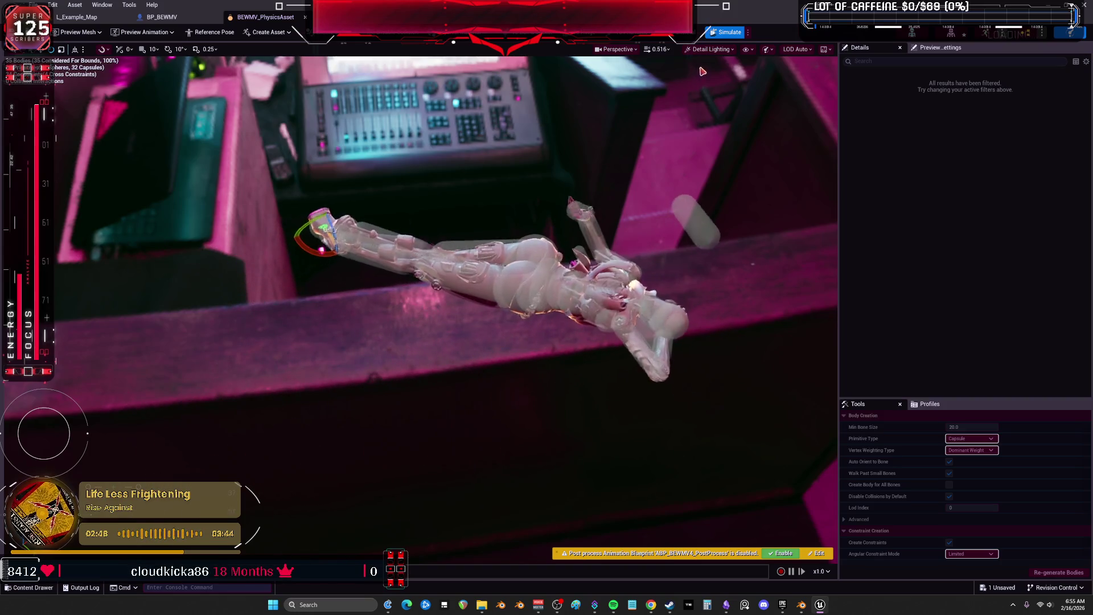
click(710, 49)
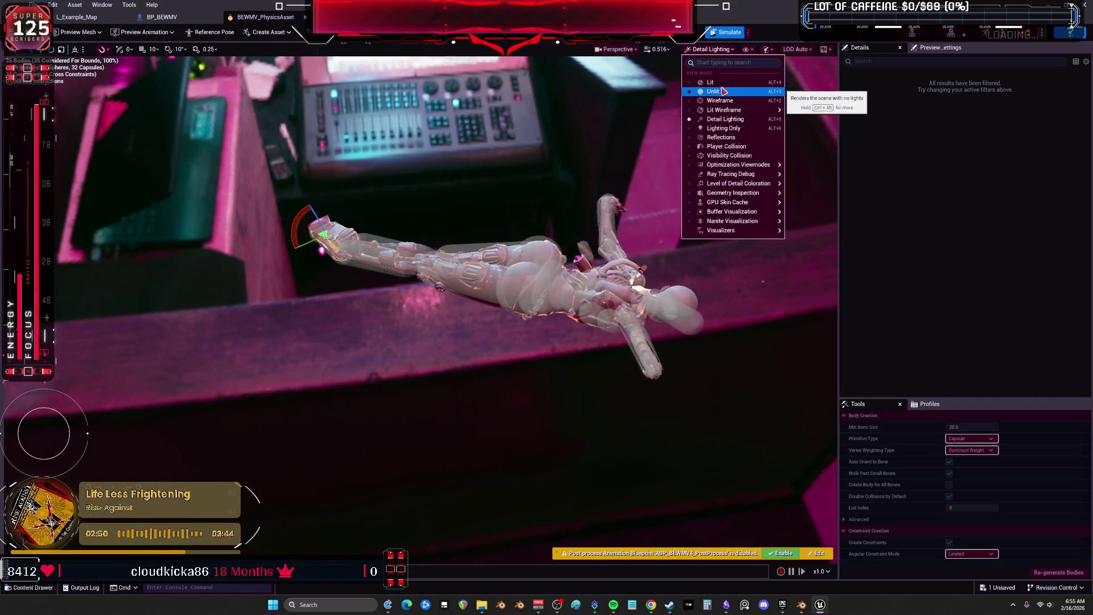
Switch the viewport to Lit shading and draw physics bodies as wireframe
click(711, 82)
click(746, 49)
mouse_move(809, 134)
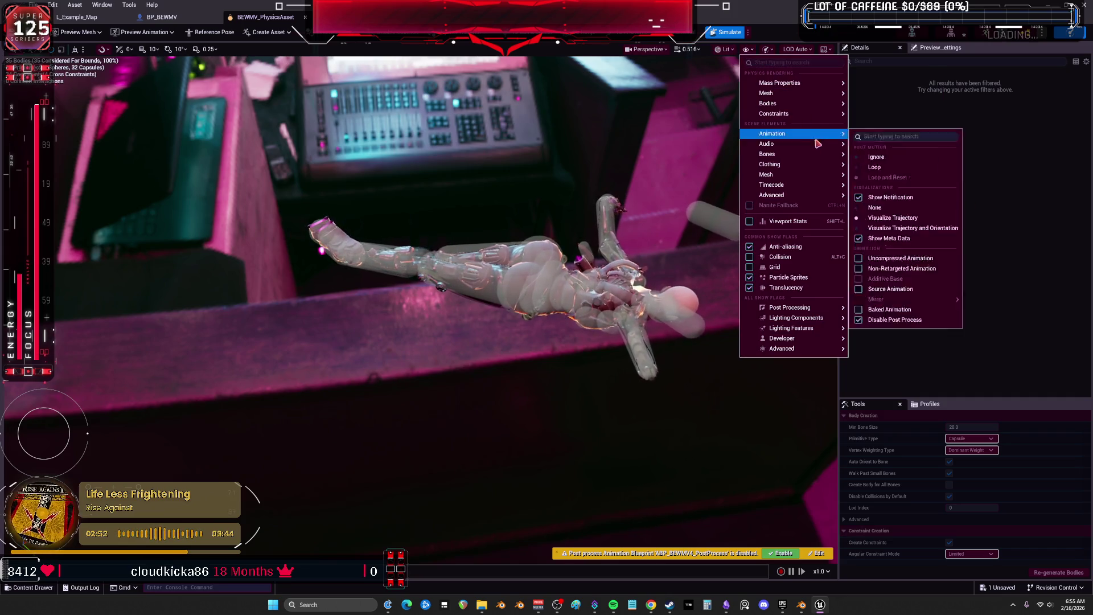
mouse_move(796, 105)
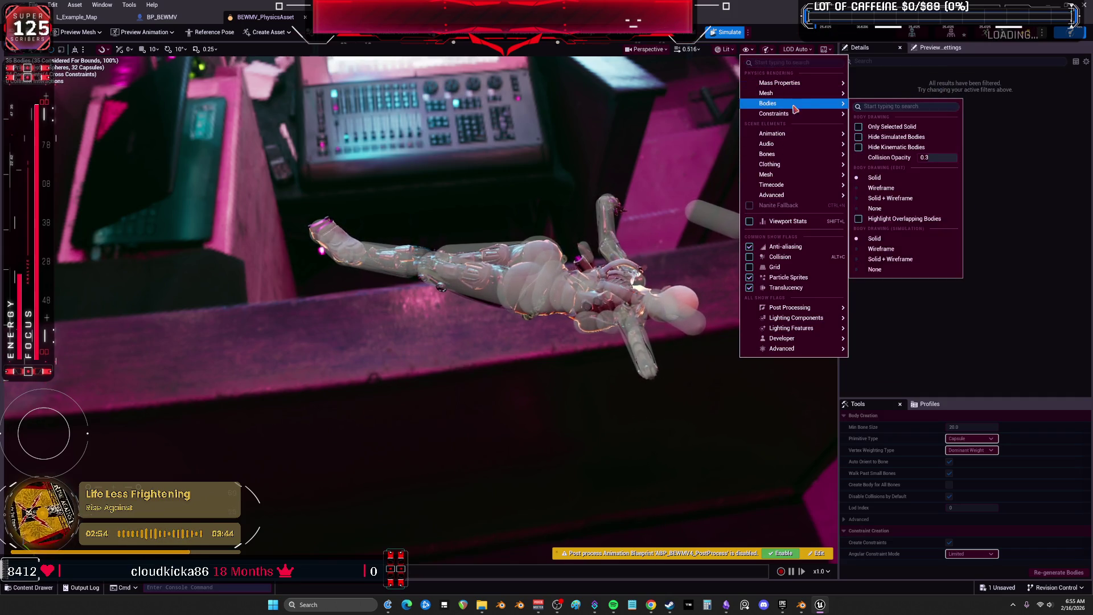
click(885, 188)
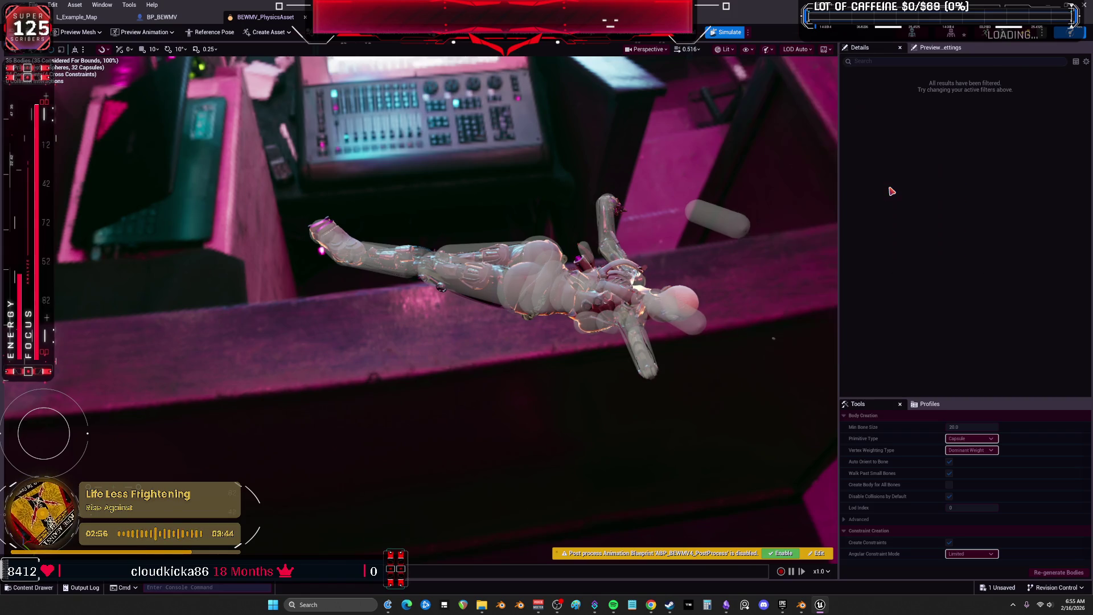
Stop drawing bodies in edit mode and enable Hide Simulated Bodies
click(725, 49)
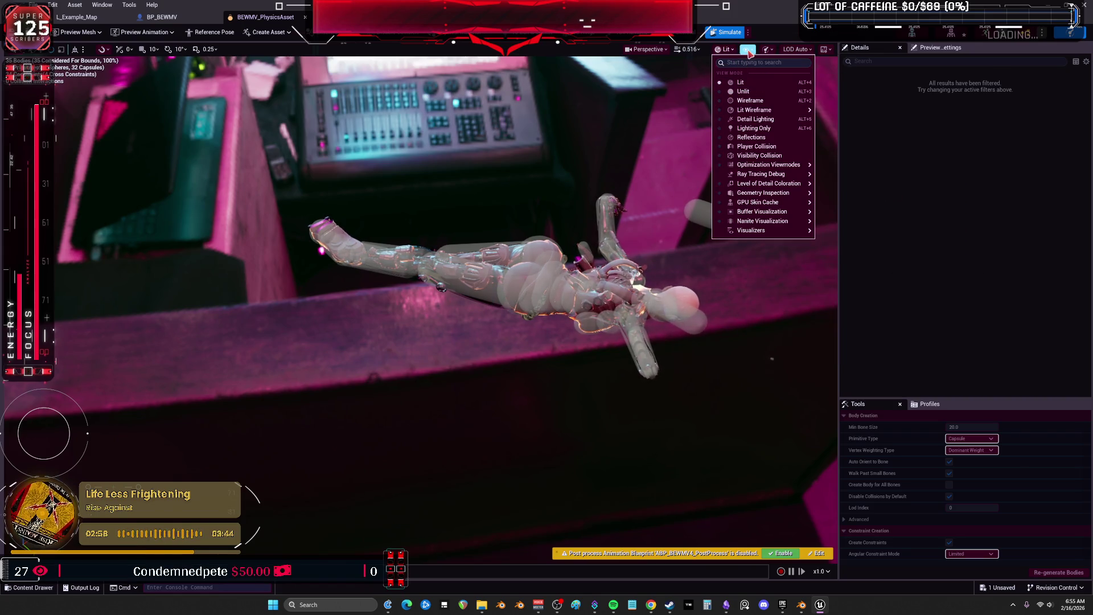
click(749, 50)
mouse_move(814, 107)
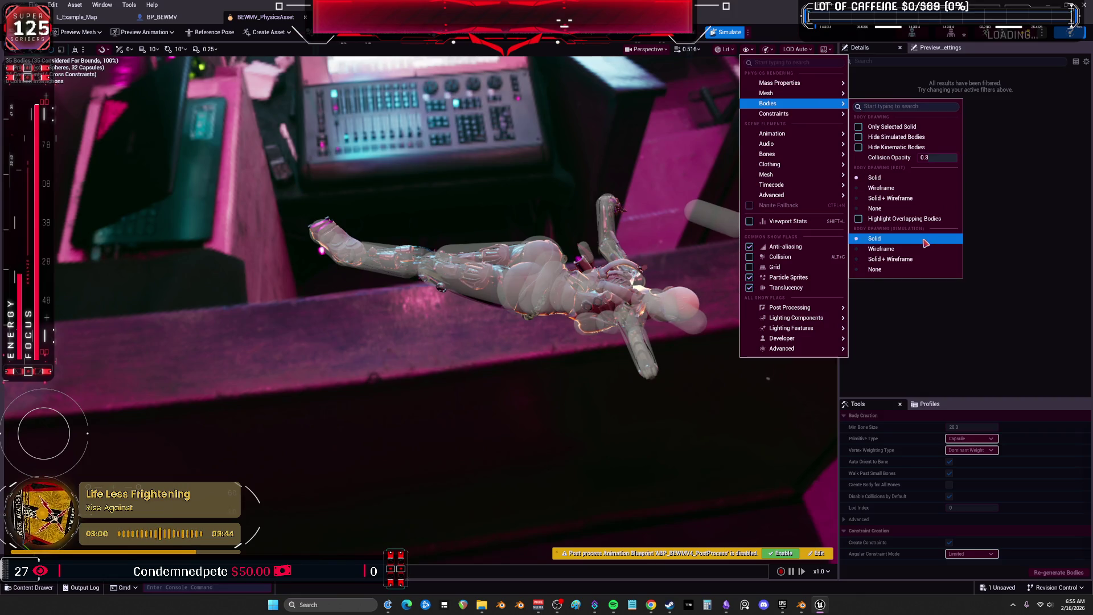
click(908, 211)
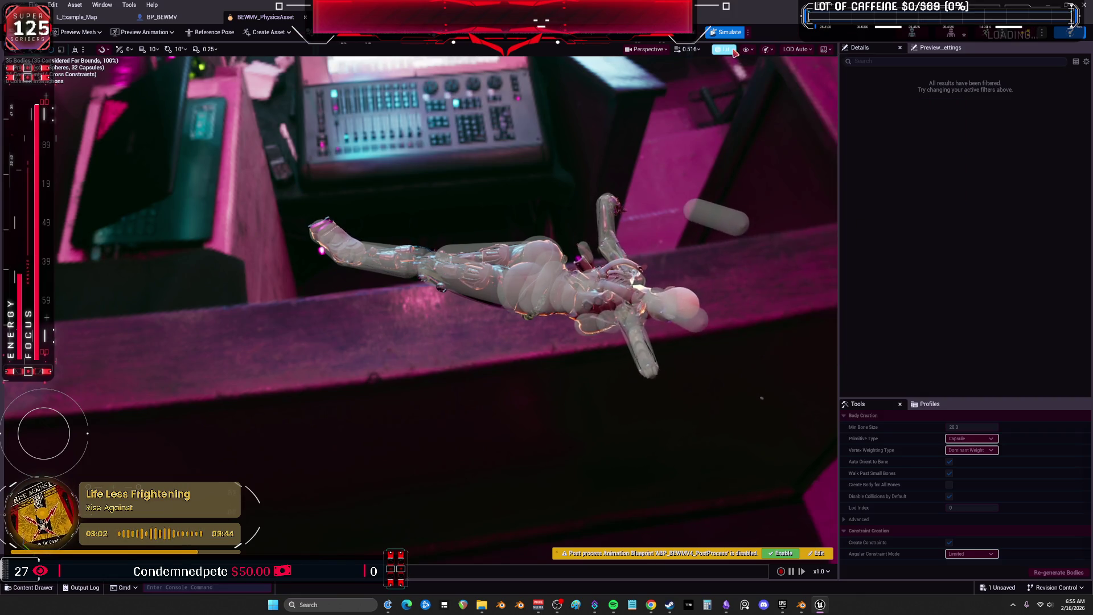
click(725, 49)
click(748, 50)
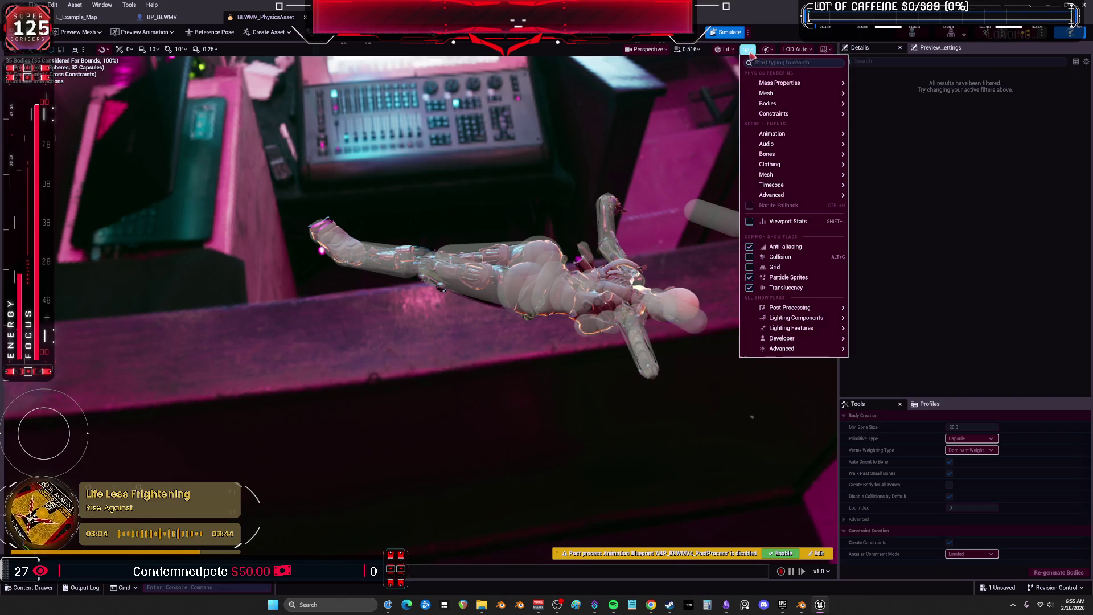
mouse_move(800, 116)
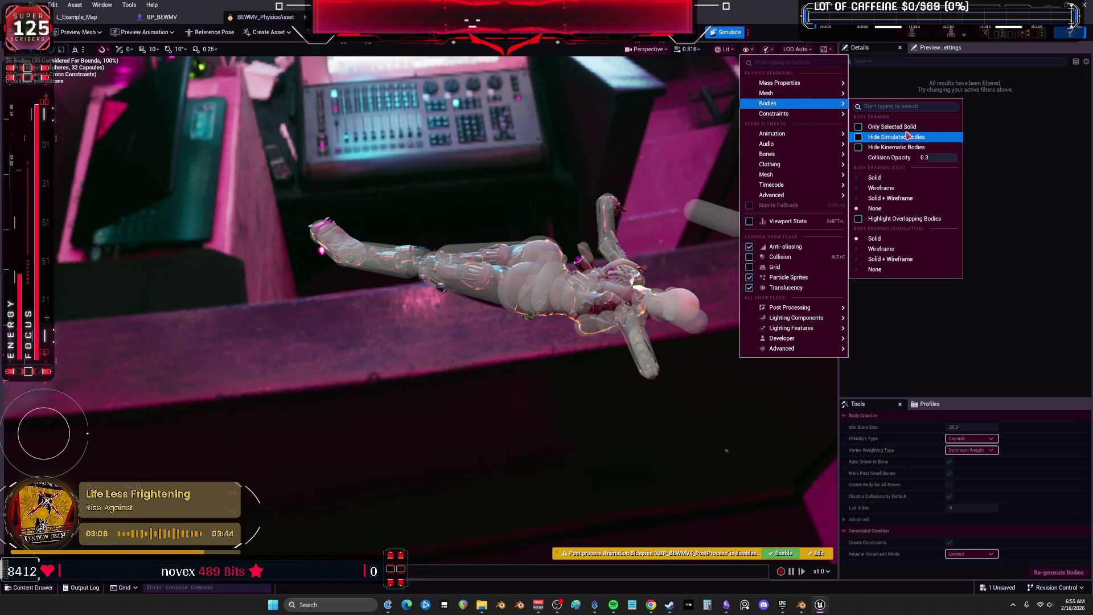
click(914, 138)
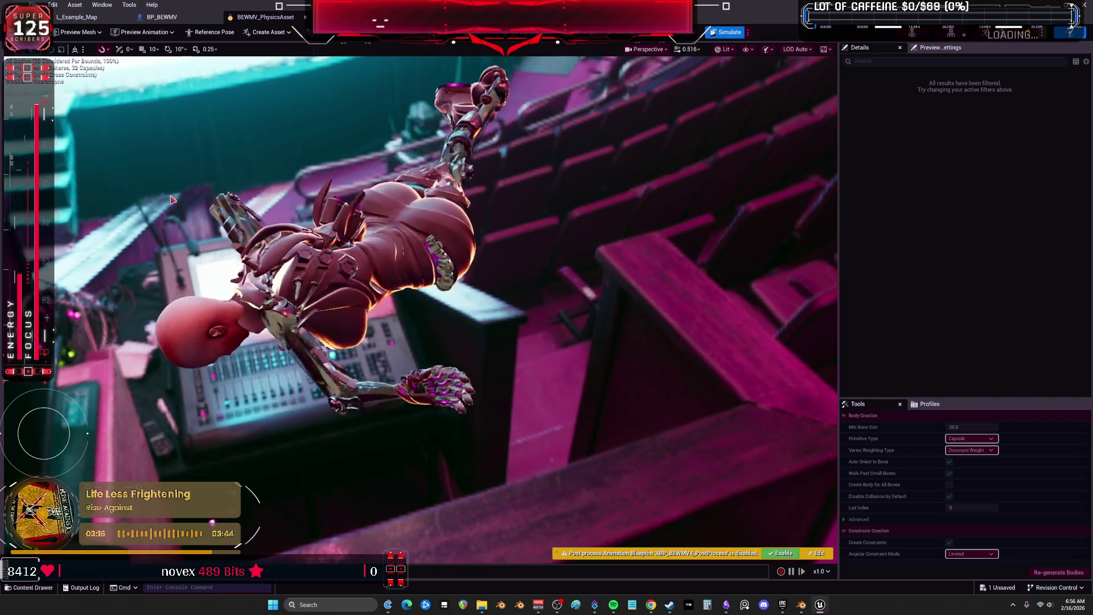
Swing and lift the ragdoll by its hand, hauling it up, right, then left
mouse_move(364, 296)
mouse_down()
mouse_move(331, 348)
mouse_move(353, 394)
mouse_move(331, 268)
mouse_move(449, 154)
mouse_move(656, 205)
mouse_move(576, 245)
mouse_move(200, 189)
mouse_move(216, 199)
mouse_up()
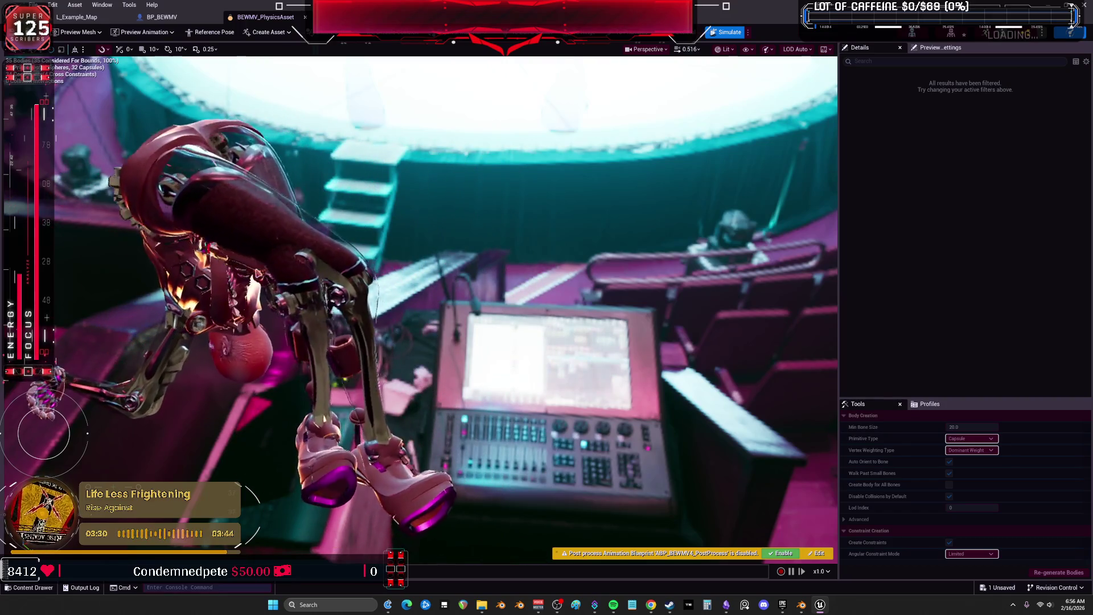
mouse_move(431, 312)
mouse_down()
mouse_move(640, 161)
mouse_move(103, 268)
mouse_move(69, 188)
mouse_move(34, 148)
mouse_up()
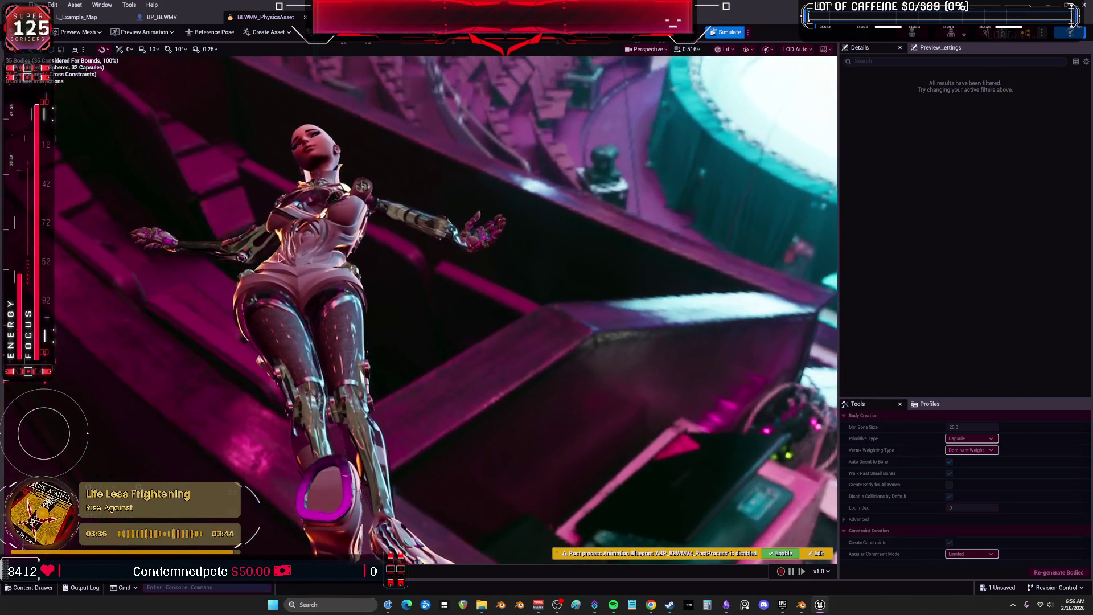
drag(317, 167, 342, 329)
mouse_move(647, 297)
mouse_down()
mouse_move(345, 303)
mouse_move(455, 353)
mouse_move(527, 405)
mouse_move(442, 330)
mouse_move(456, 253)
mouse_move(704, 231)
mouse_move(763, 250)
mouse_move(203, 325)
mouse_move(114, 257)
mouse_up()
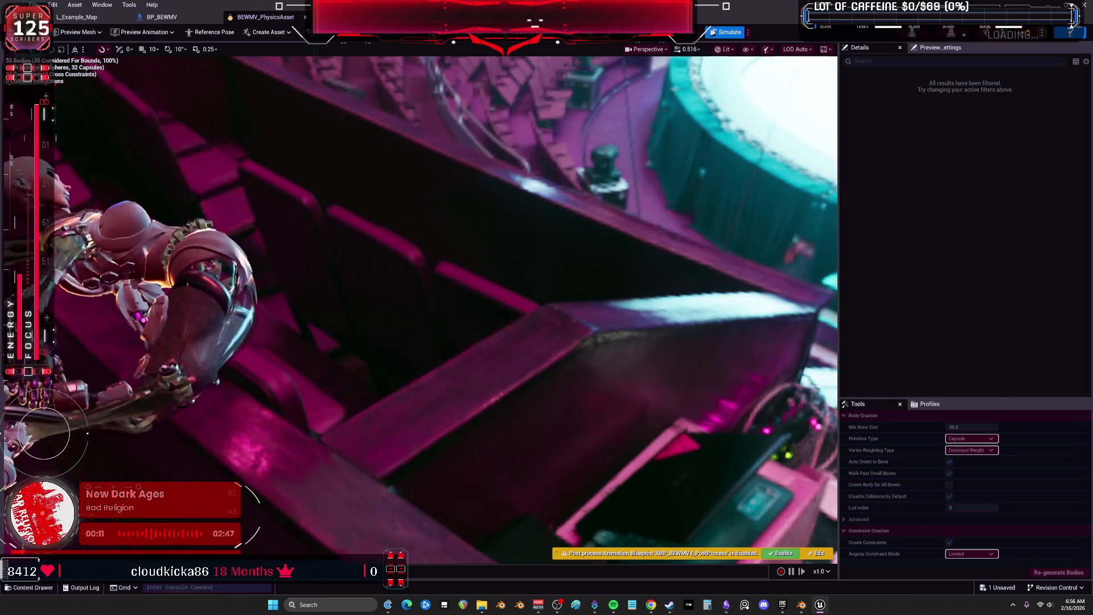
Turn the view toward the ribbed wall and tug the ragdoll up beside it
mouse_move(476, 348)
mouse_down()
mouse_move(455, 331)
mouse_move(439, 341)
mouse_move(410, 318)
mouse_up()
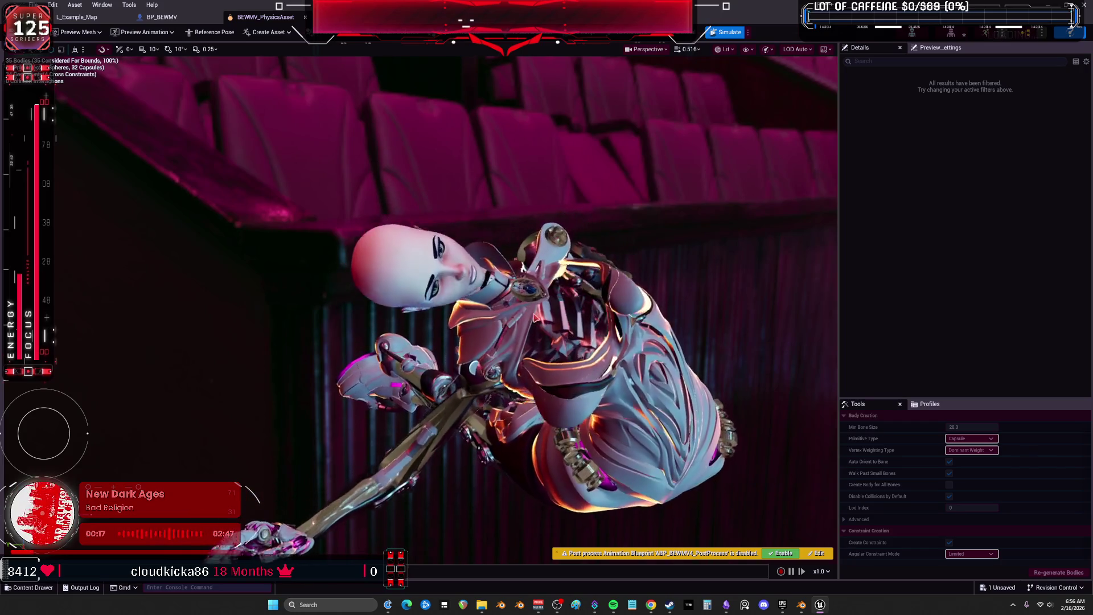
mouse_move(444, 319)
mouse_down()
mouse_move(422, 308)
mouse_move(422, 267)
mouse_move(421, 302)
mouse_up()
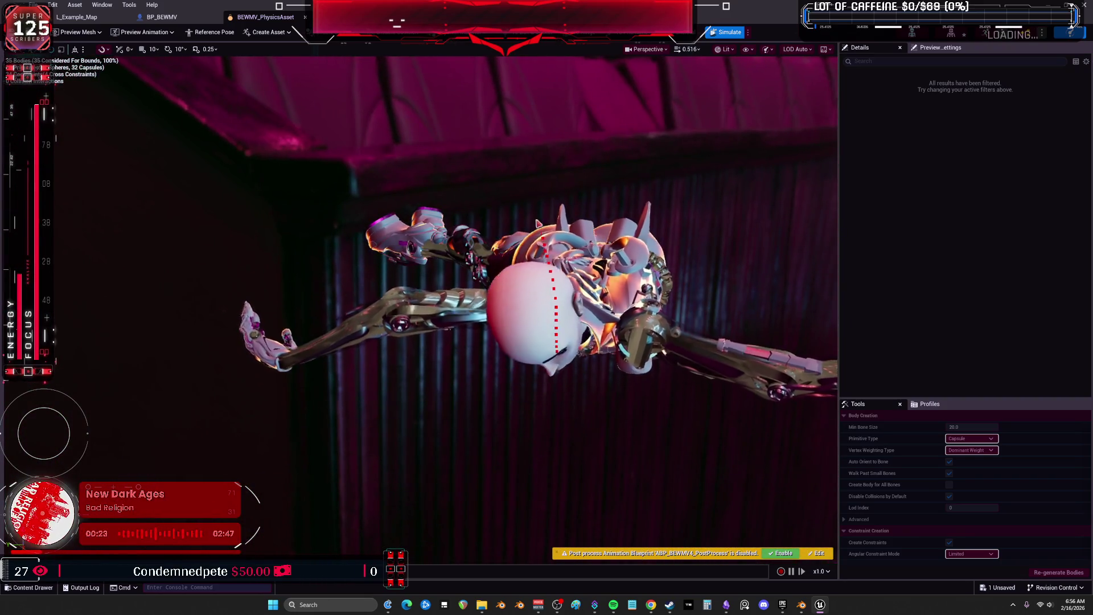
drag(594, 369, 538, 325)
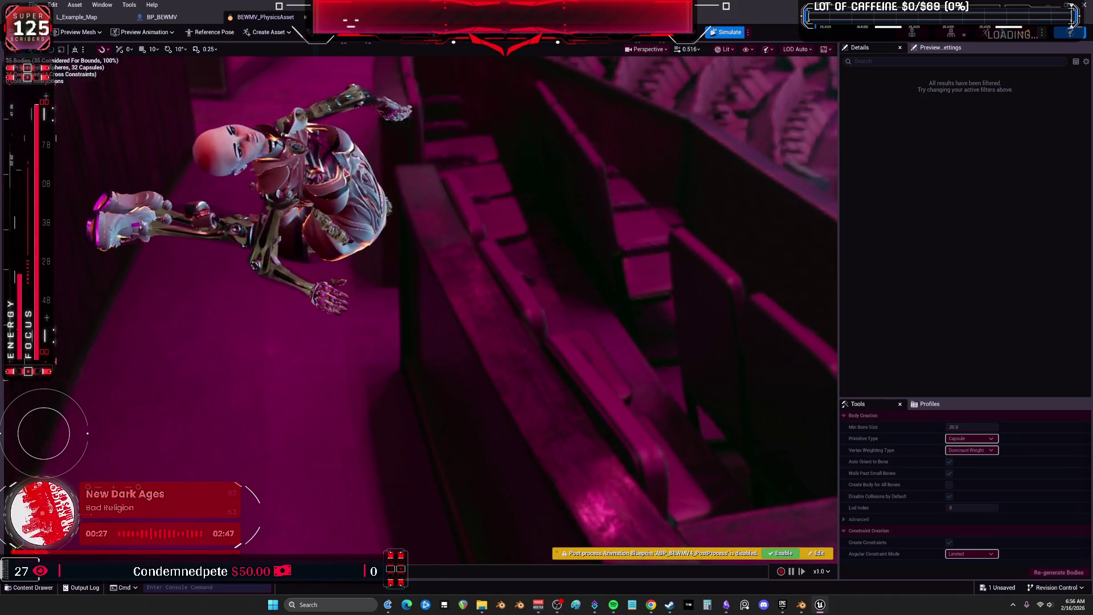
mouse_move(409, 205)
mouse_down()
mouse_move(384, 196)
mouse_move(404, 171)
mouse_move(398, 194)
mouse_move(811, 378)
mouse_up()
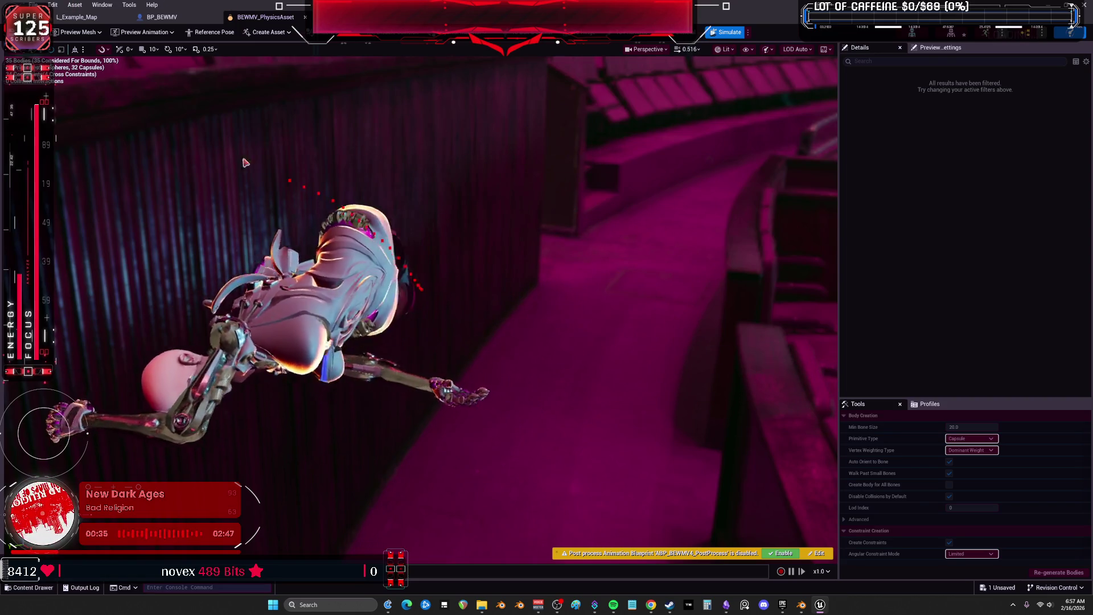
mouse_move(473, 255)
mouse_down()
mouse_move(655, 233)
mouse_move(581, 136)
mouse_up()
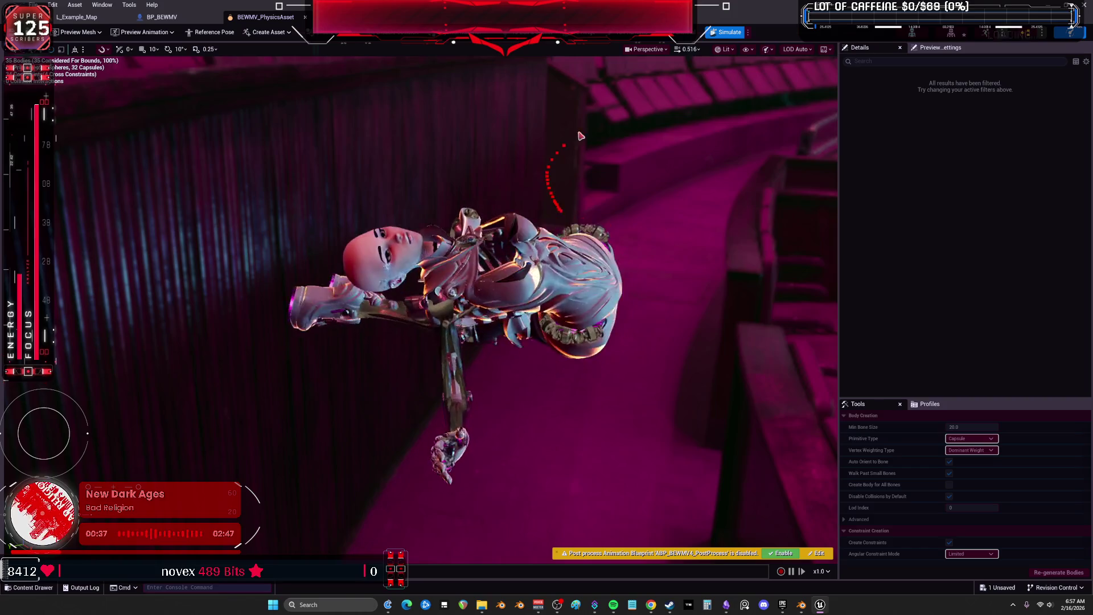
mouse_move(495, 273)
mouse_down()
mouse_move(320, 156)
mouse_move(473, 264)
mouse_up()
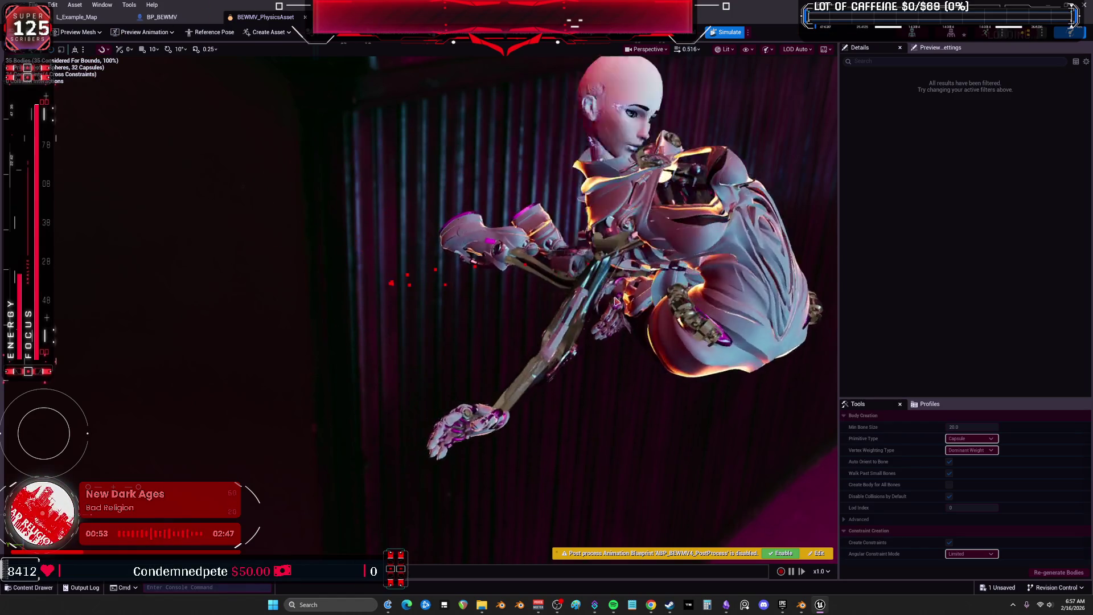
Haul the fallen ragdoll upward a few more times, then close BEWMV_PhysicsAsset for the level editor
mouse_move(431, 304)
mouse_down()
mouse_move(467, 305)
mouse_move(449, 305)
mouse_up()
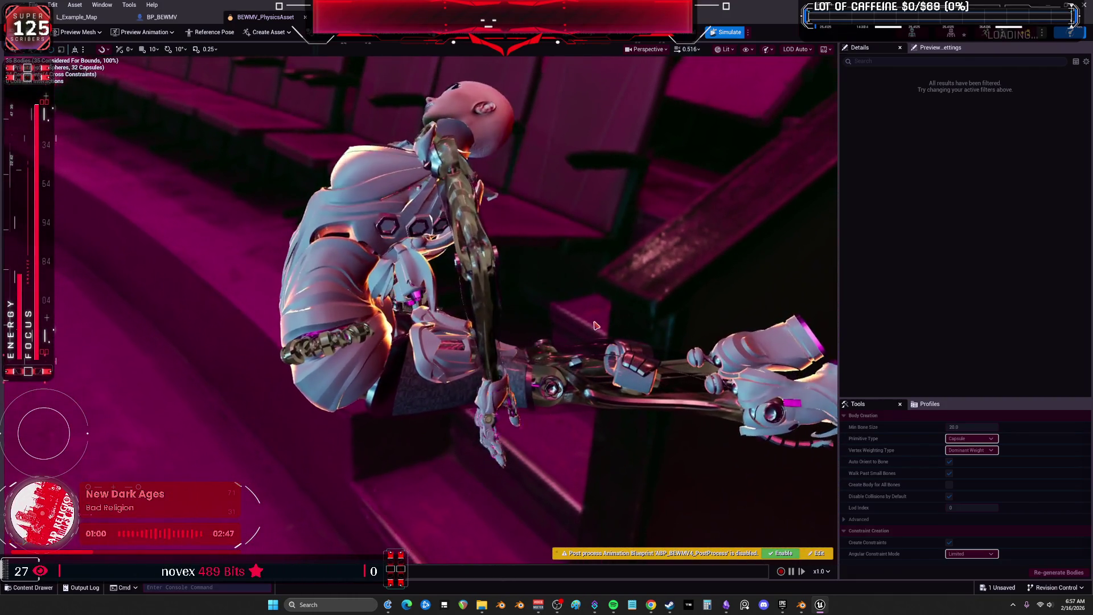
mouse_move(623, 316)
mouse_down()
mouse_move(558, 319)
mouse_move(587, 319)
mouse_up()
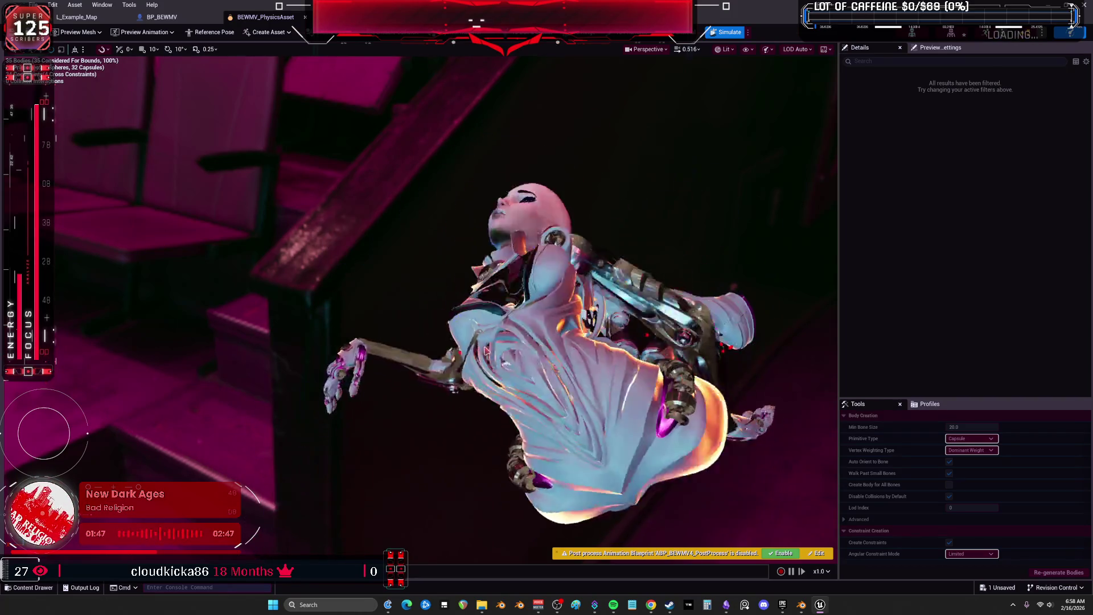
mouse_move(627, 495)
mouse_down()
mouse_move(530, 54)
mouse_move(480, 54)
mouse_move(492, 184)
mouse_move(663, 367)
mouse_move(446, 90)
mouse_move(459, 217)
mouse_move(233, 171)
mouse_move(203, 153)
mouse_move(285, 172)
mouse_move(535, 179)
mouse_move(267, 162)
mouse_move(683, 171)
mouse_move(758, 239)
mouse_move(711, 171)
mouse_move(724, 137)
mouse_move(672, 216)
mouse_move(625, 173)
mouse_move(451, 183)
mouse_move(418, 260)
mouse_move(403, 252)
mouse_move(341, 85)
mouse_move(367, 342)
mouse_move(351, 401)
mouse_move(481, 439)
mouse_move(450, 399)
mouse_move(430, 418)
mouse_move(505, 212)
mouse_move(519, 288)
mouse_move(485, 244)
mouse_move(495, 23)
mouse_up()
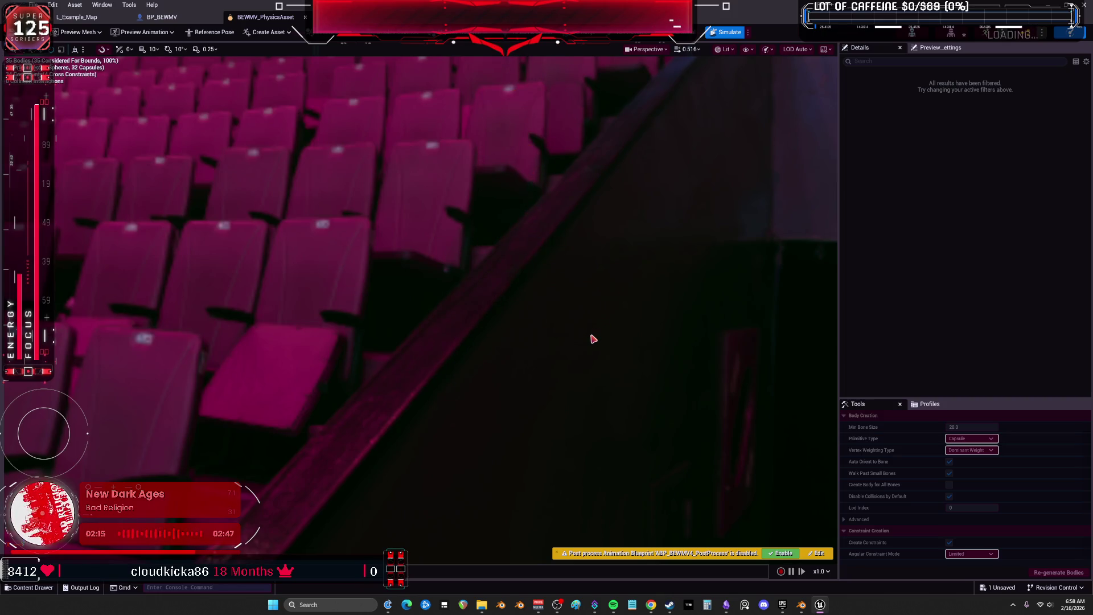
mouse_move(533, 365)
mouse_down()
mouse_move(458, 128)
mouse_move(511, 114)
mouse_move(478, 106)
mouse_up()
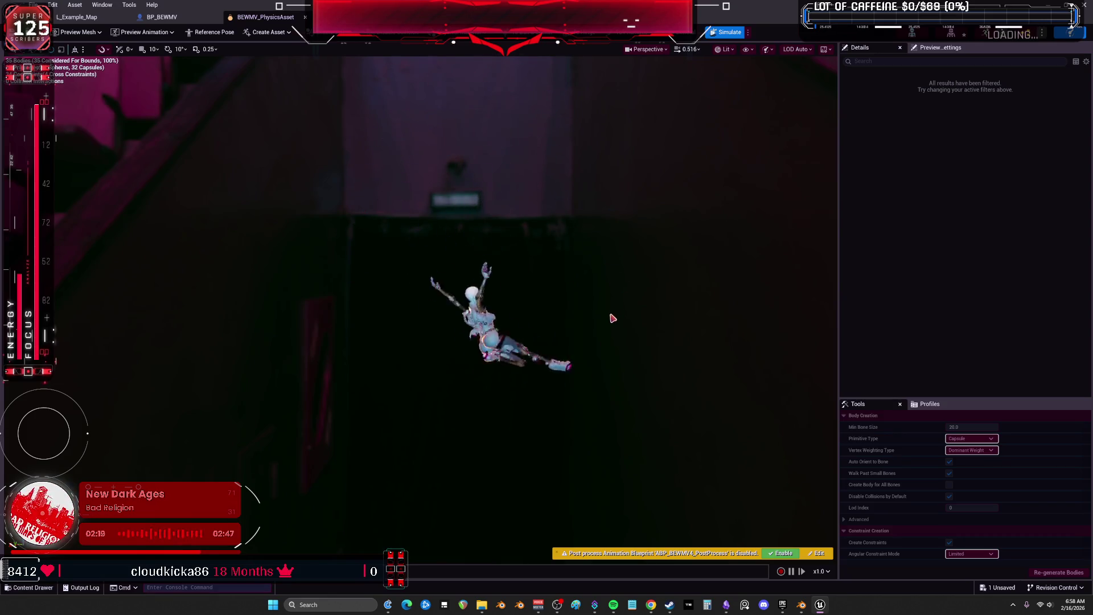
mouse_move(489, 356)
mouse_down()
mouse_move(537, 142)
mouse_move(483, 99)
mouse_move(571, 222)
mouse_up()
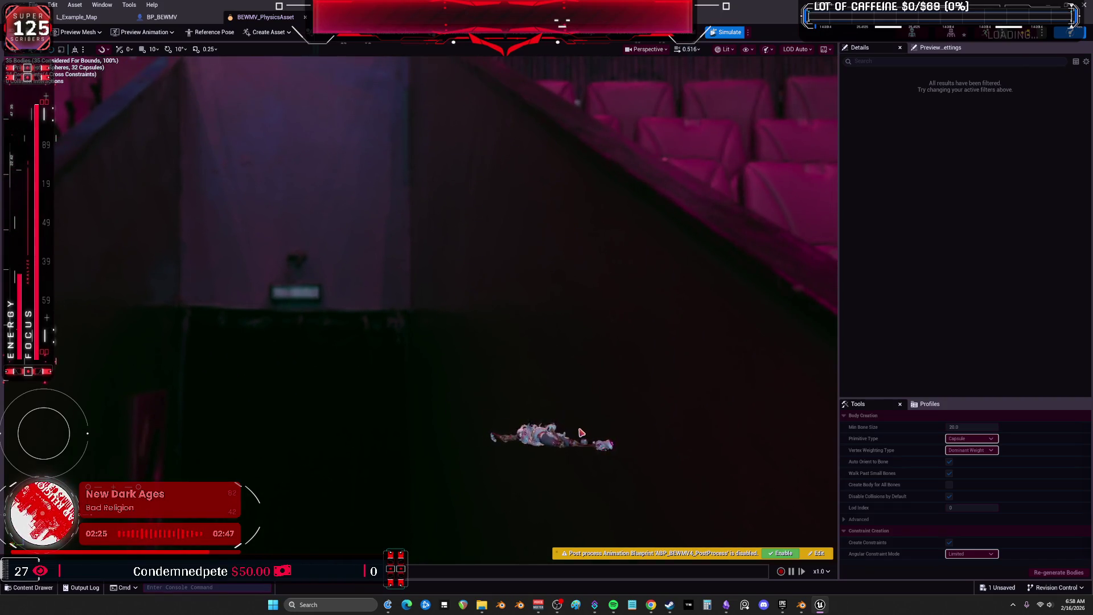
mouse_move(536, 435)
mouse_down()
mouse_move(552, 222)
mouse_move(505, 215)
mouse_move(541, 134)
mouse_move(517, 270)
mouse_move(564, 317)
mouse_move(429, 391)
mouse_move(613, 127)
mouse_move(585, 118)
mouse_move(471, 366)
mouse_move(793, 457)
mouse_move(591, 129)
mouse_move(464, 221)
mouse_move(588, 256)
mouse_move(575, 188)
mouse_up()
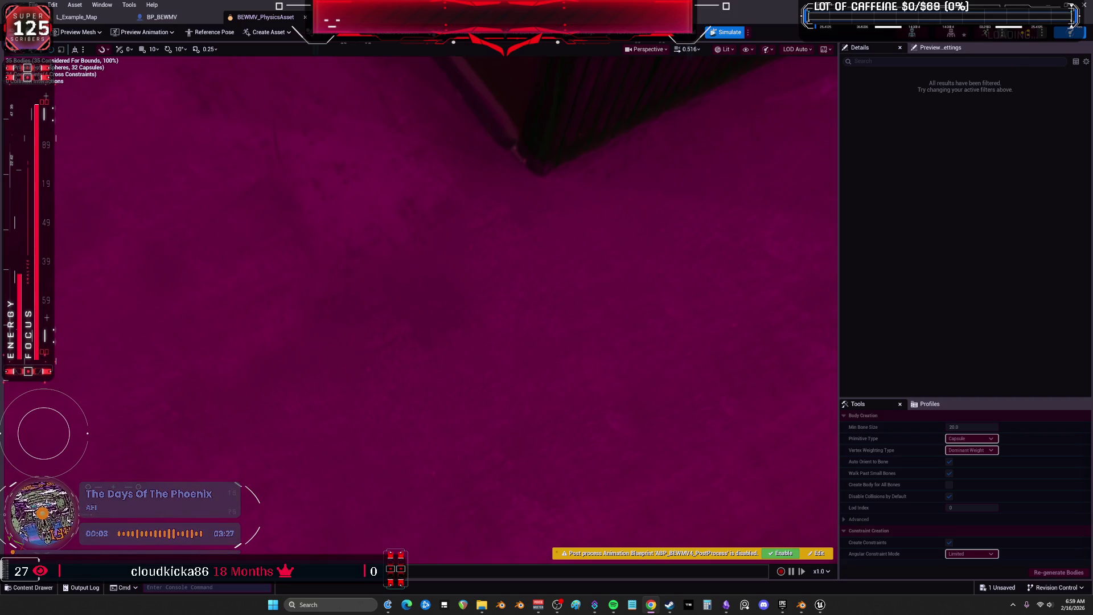
click(305, 18)
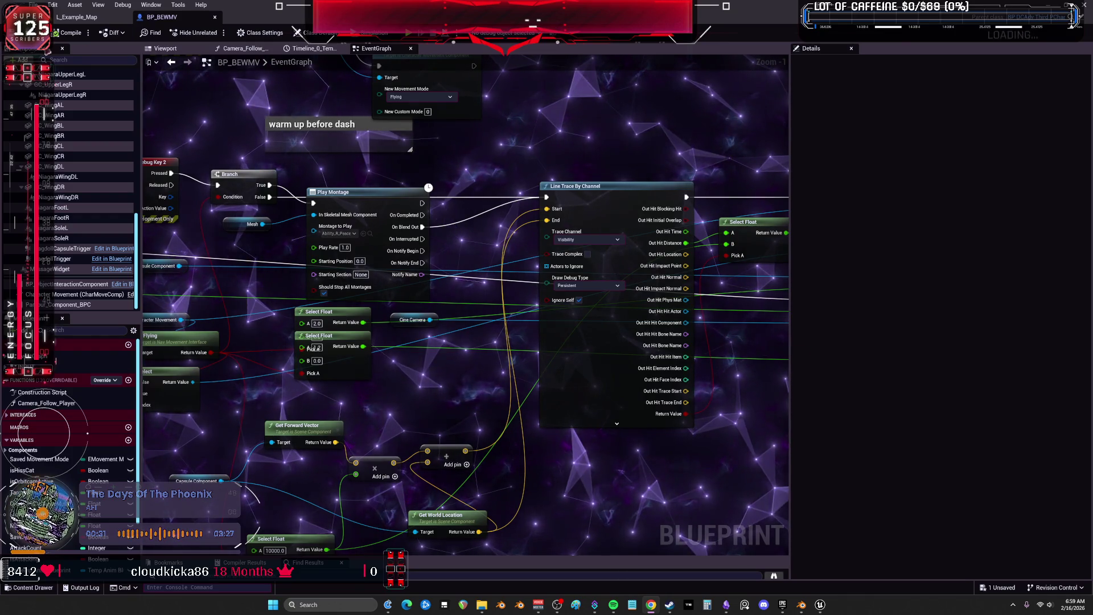
click(74, 17)
Save all modified assets with File > Save All, then reopen BEWMV_PhysicsAsset
click(34, 4)
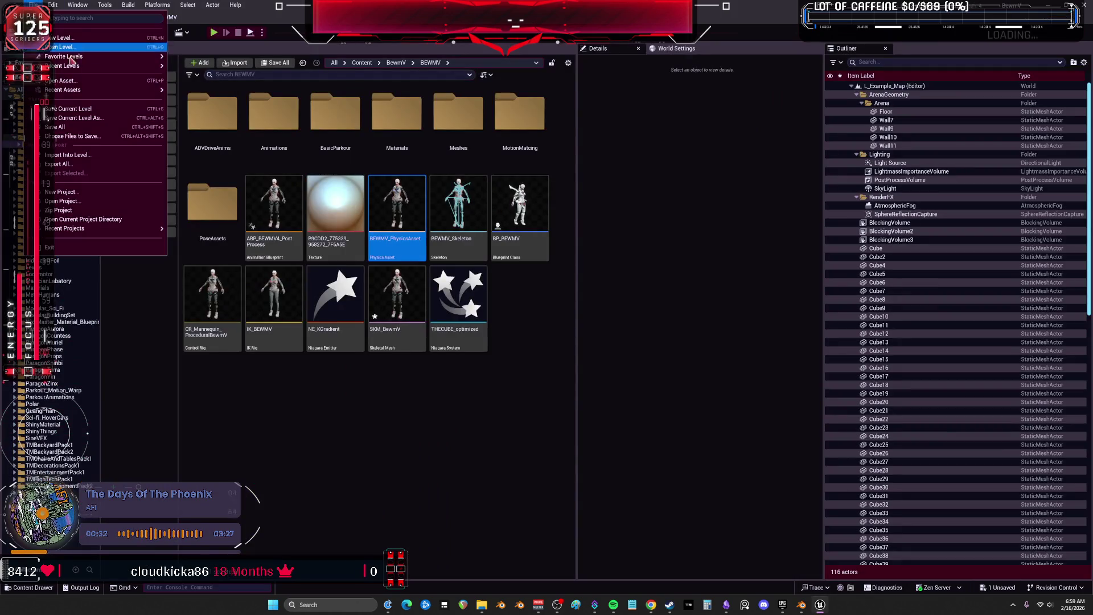
click(74, 122)
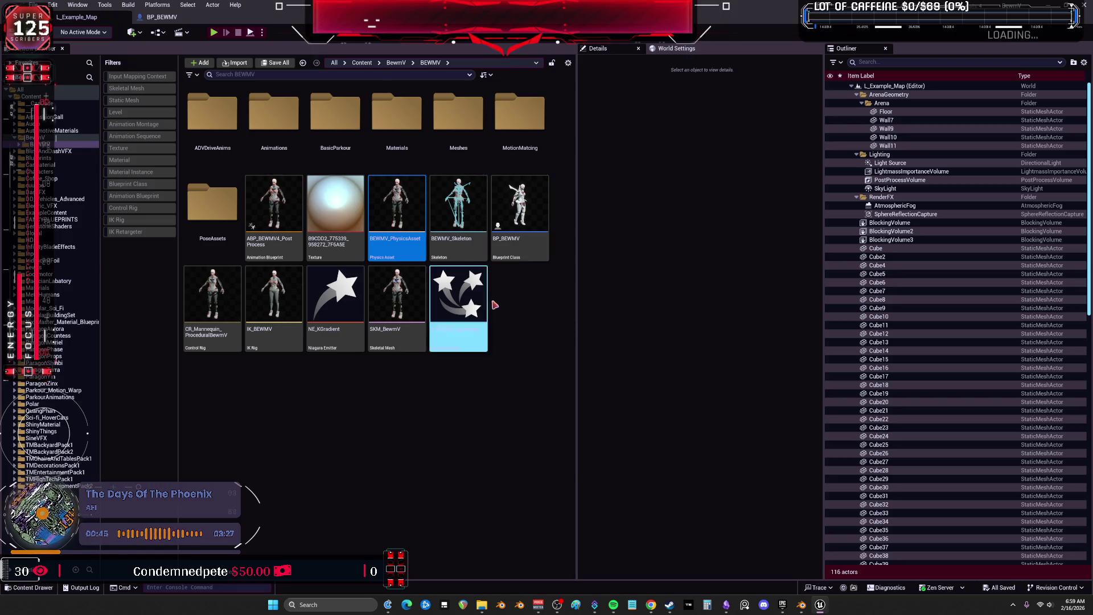
double_click(391, 195)
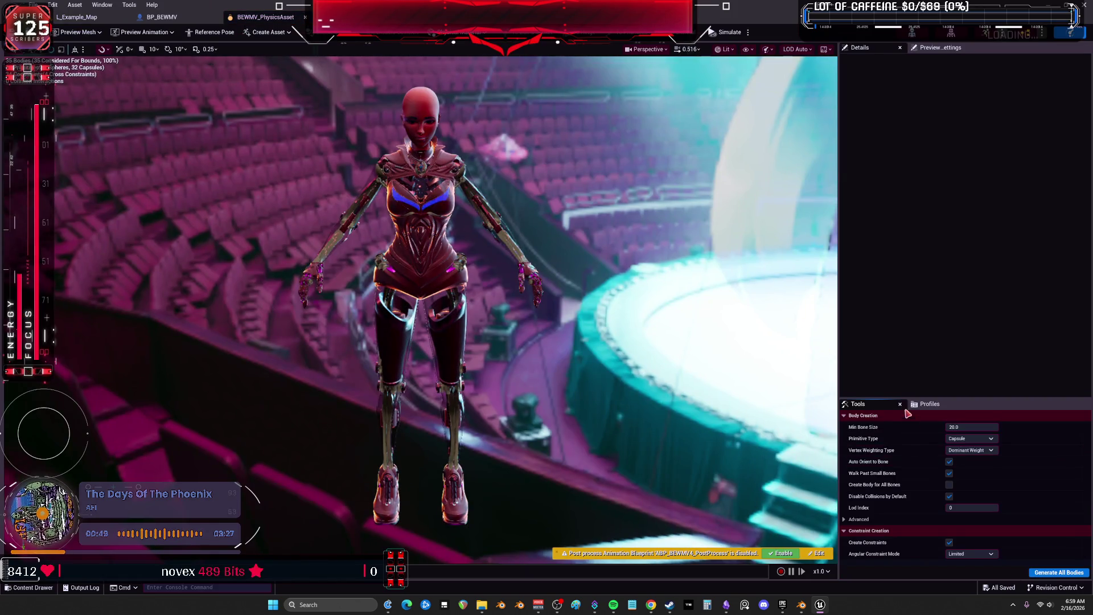
Raise the Details/Tools splitter to enlarge body creation settings, then tilt the preview toward the ceiling lights
drag(891, 397, 891, 307)
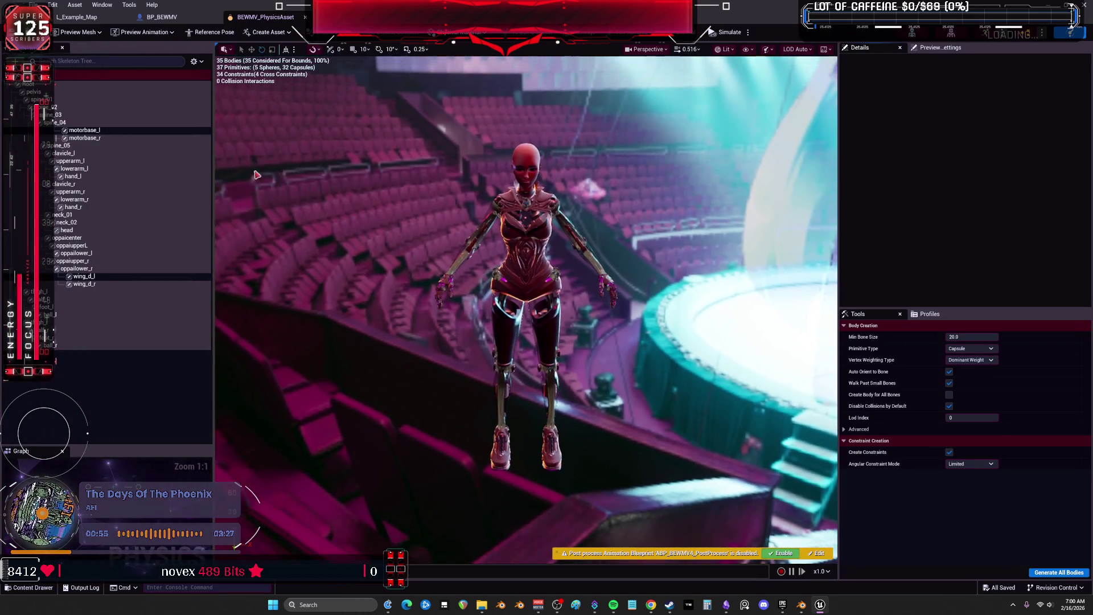
scroll(414, 218, up, 6)
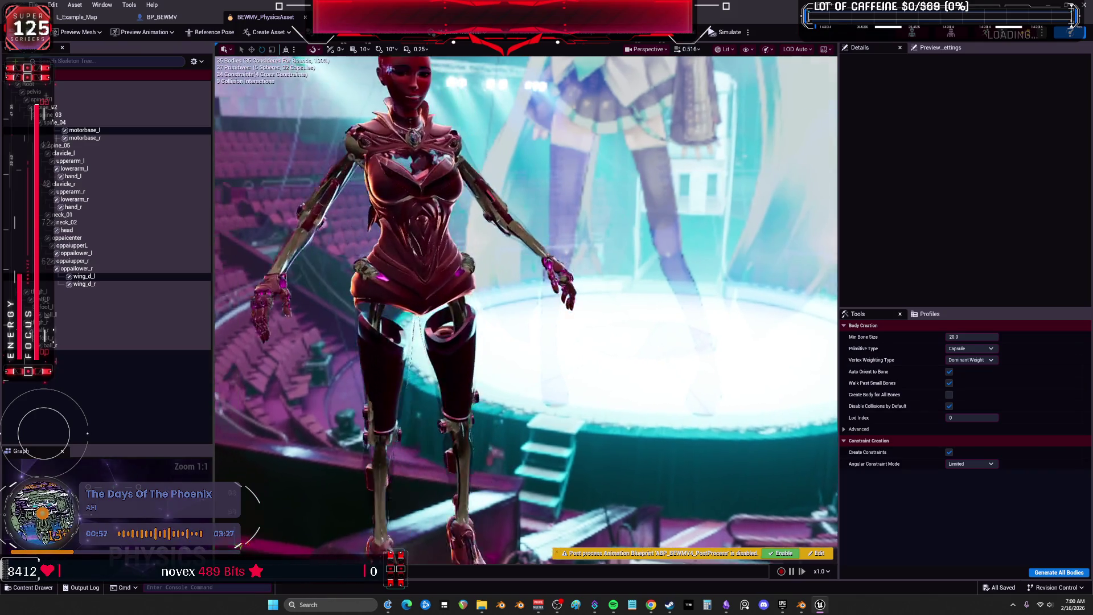
scroll(414, 218, down, 3)
drag(414, 218, 414, 177)
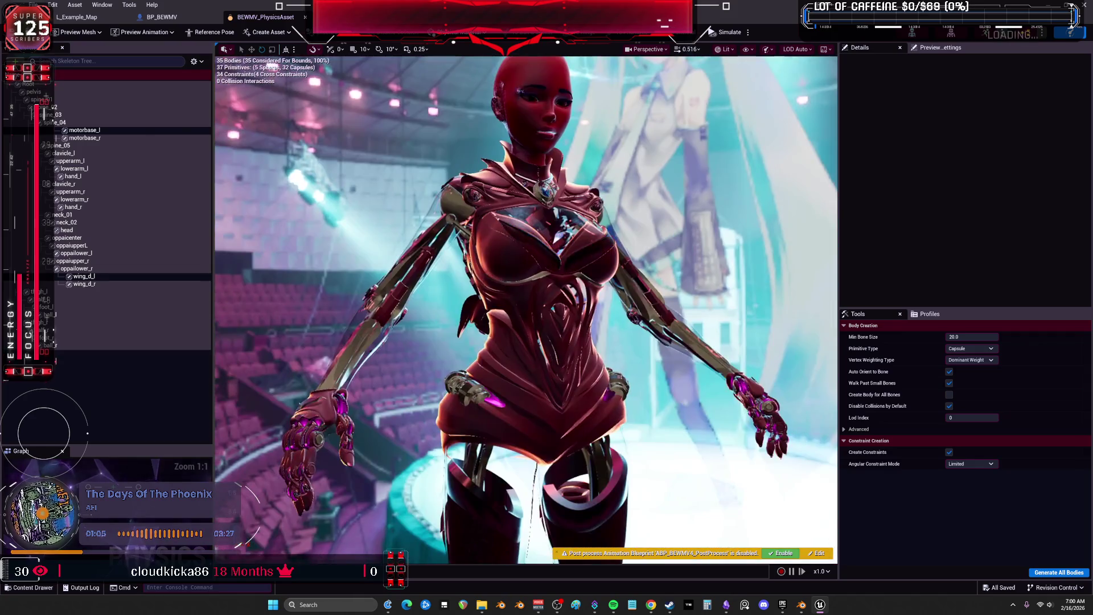
Add a physical animation profile named 'New', then return the current profile to None
click(928, 314)
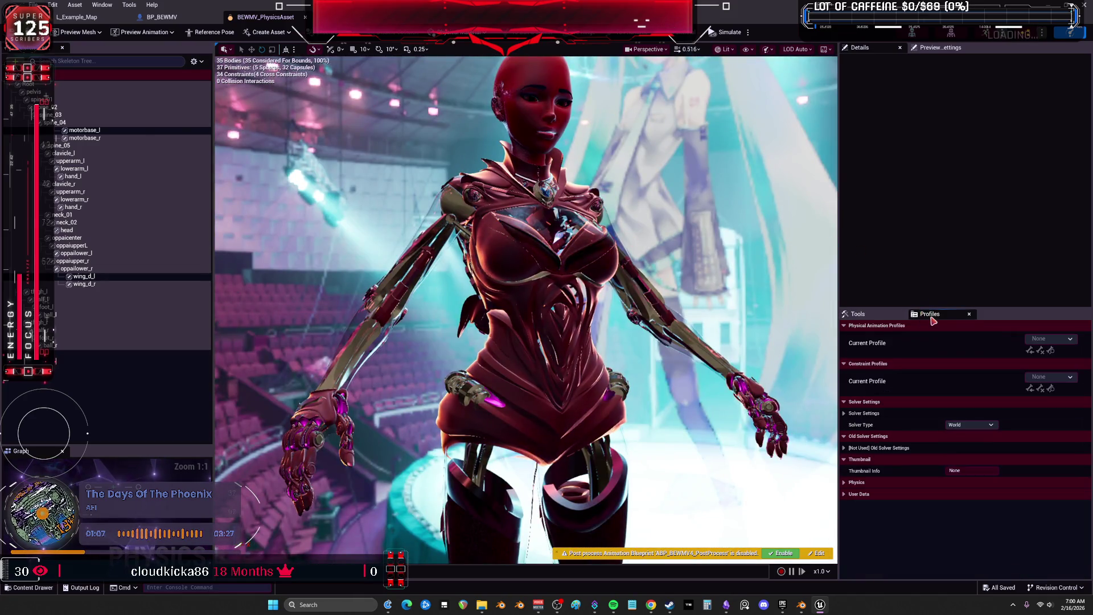
click(1057, 340)
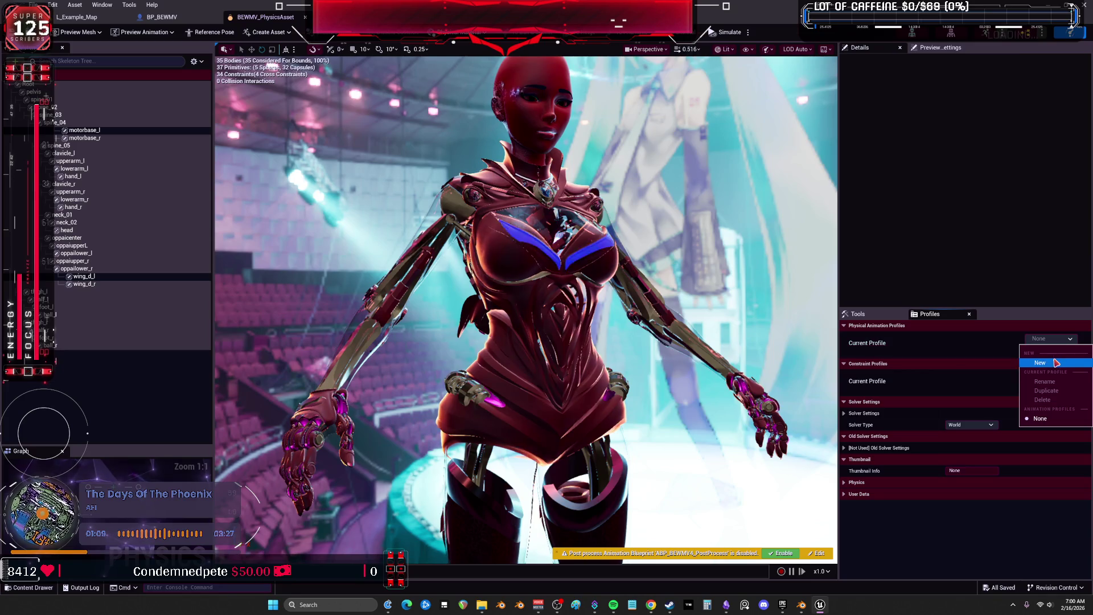
click(1053, 363)
click(1049, 342)
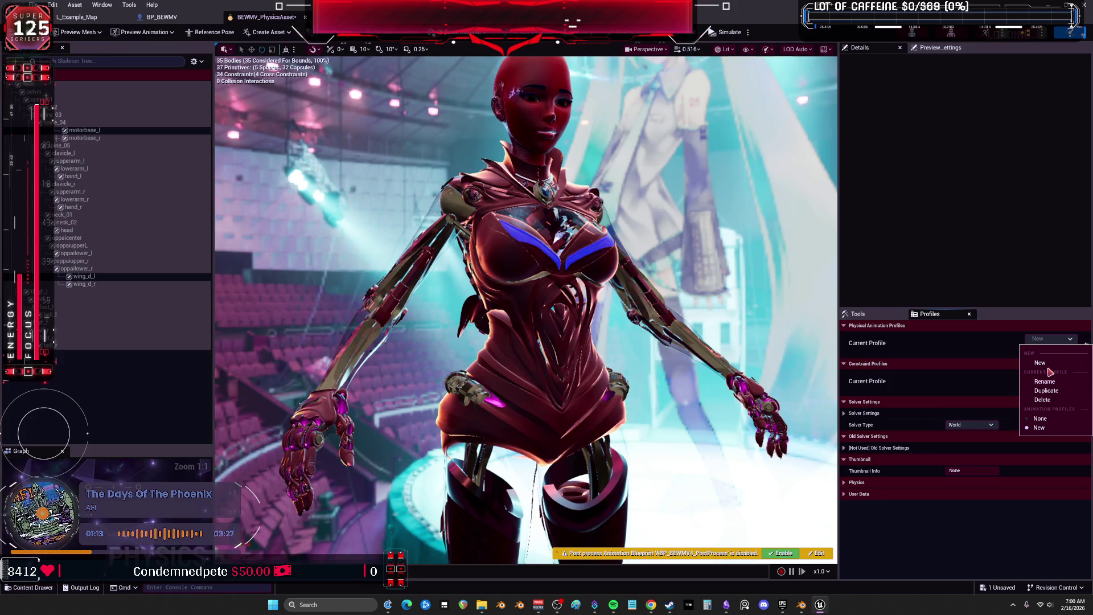
click(1042, 419)
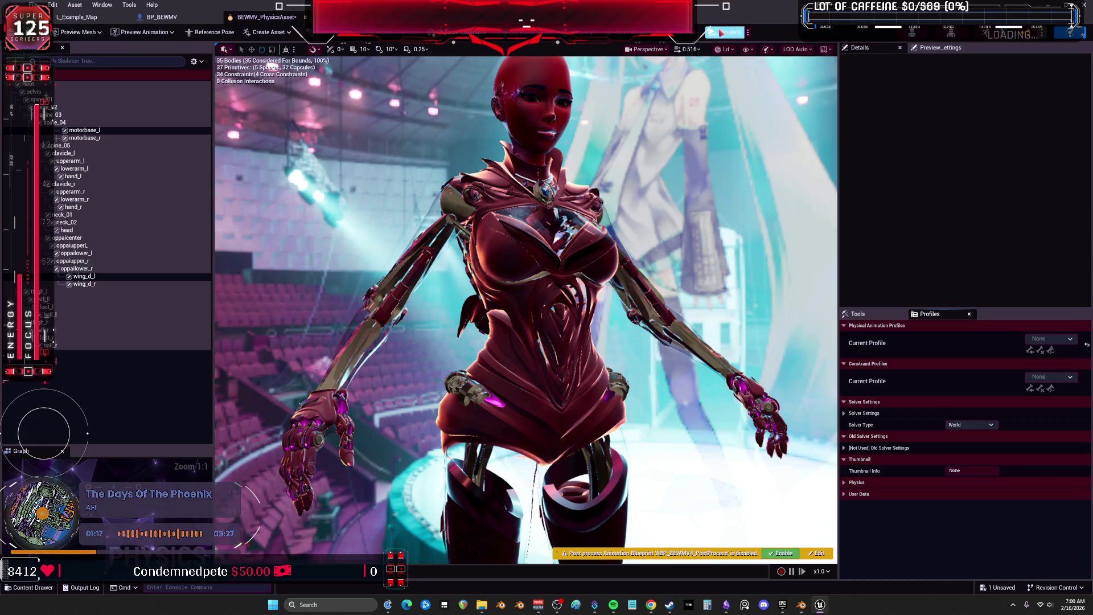
Set constraint drawing to All Limits for both editing and simulation
click(769, 49)
click(746, 50)
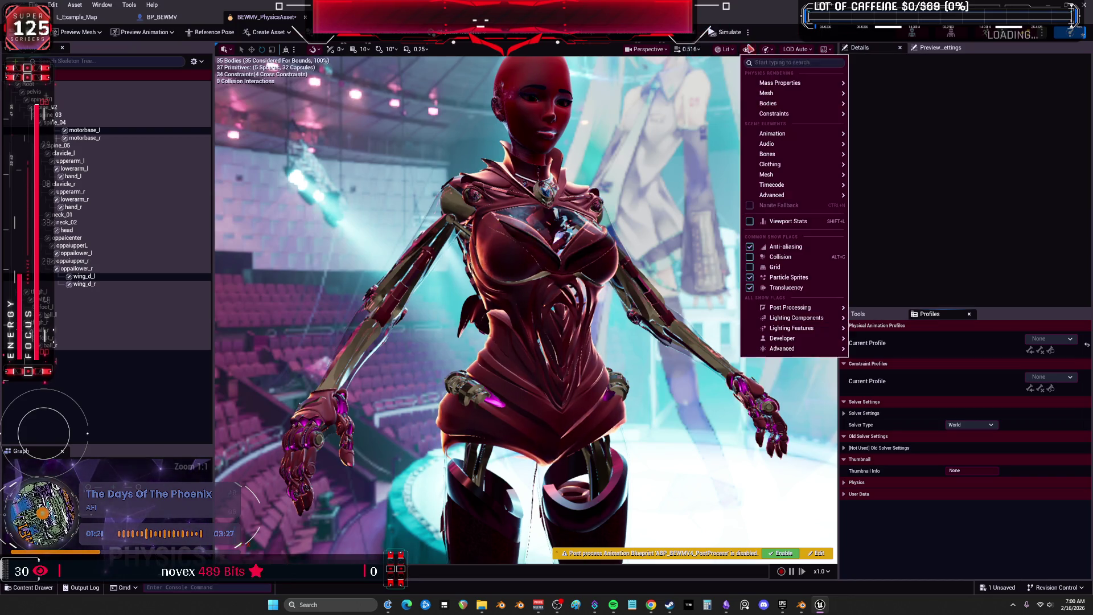
mouse_move(786, 134)
mouse_move(792, 116)
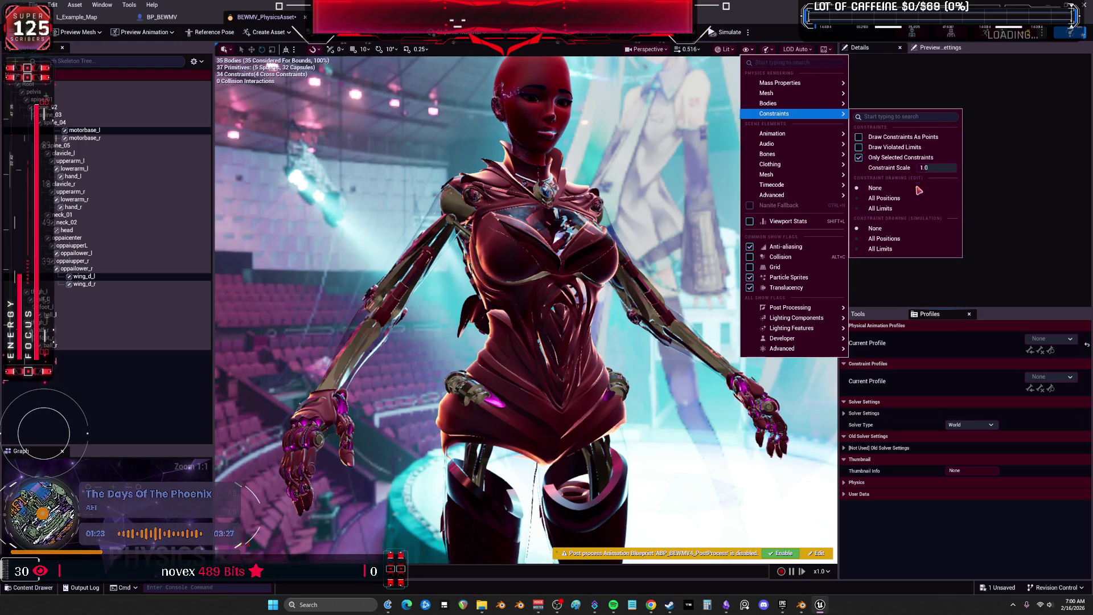
click(909, 210)
click(747, 50)
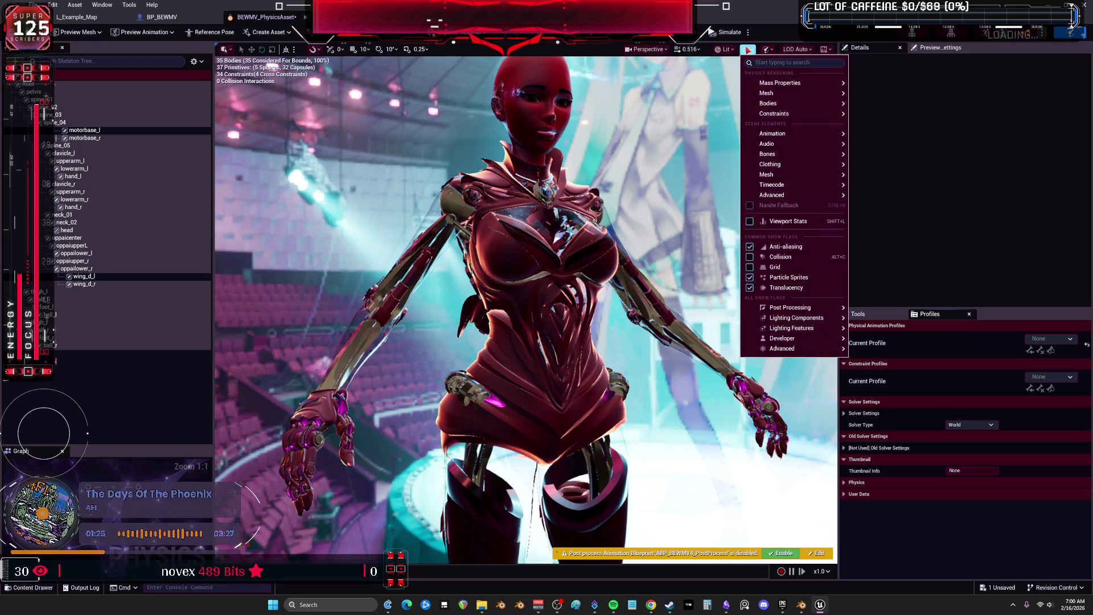
mouse_move(793, 114)
click(913, 250)
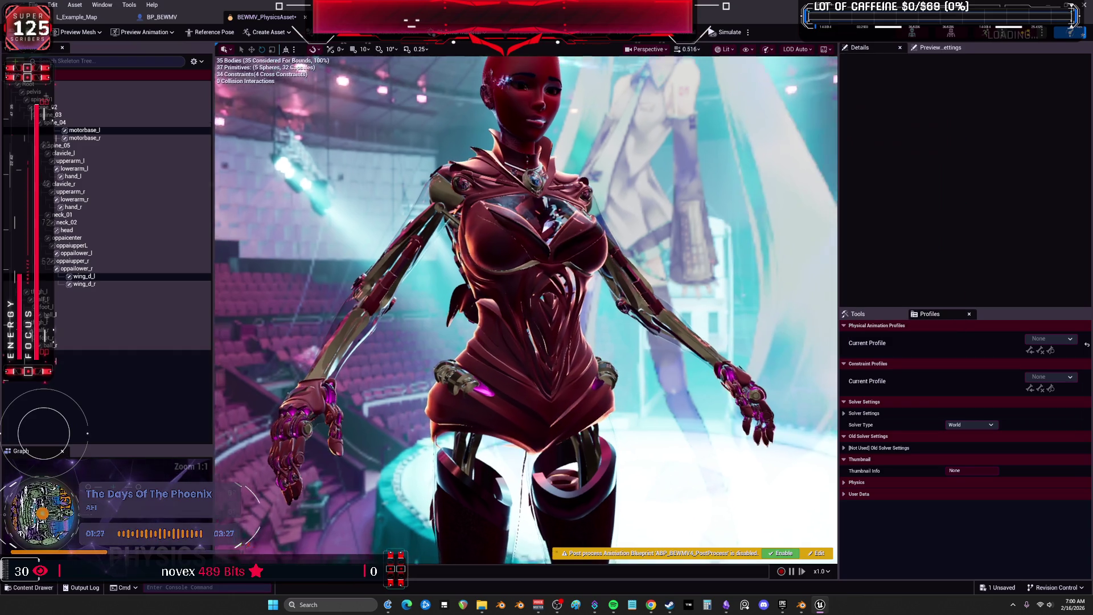
Select the oppaiupper_r body and turn off Only Selected Constraints
click(92, 238)
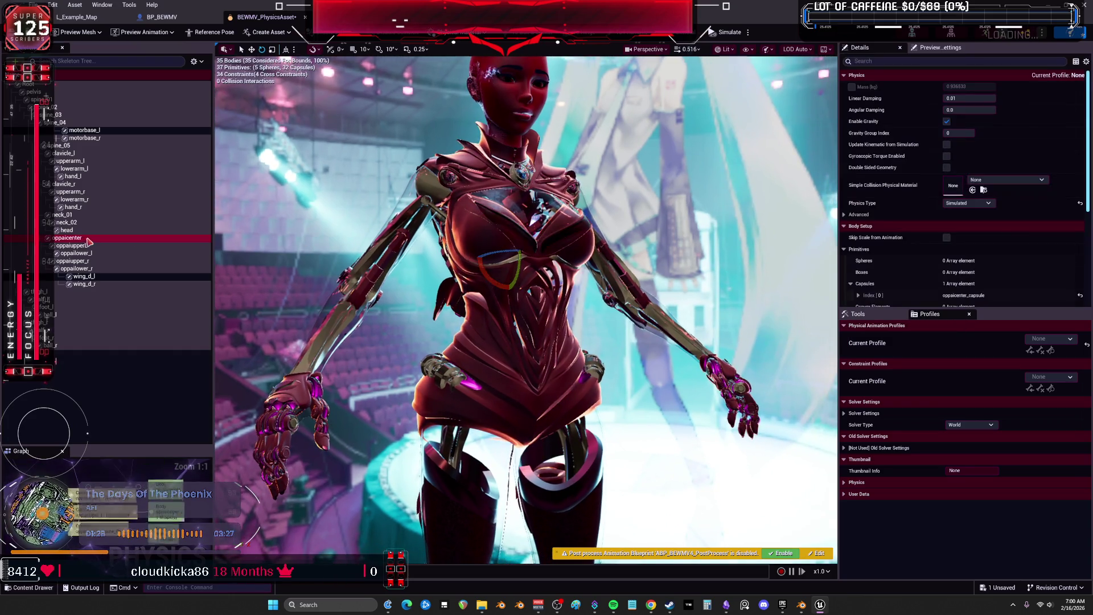
click(111, 260)
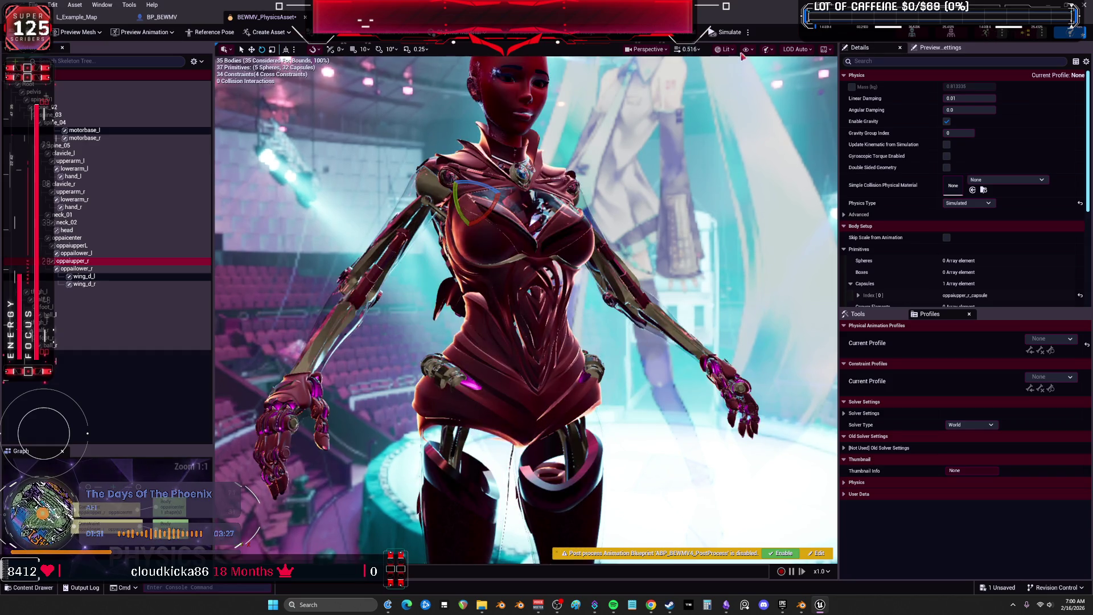
click(746, 50)
mouse_move(786, 113)
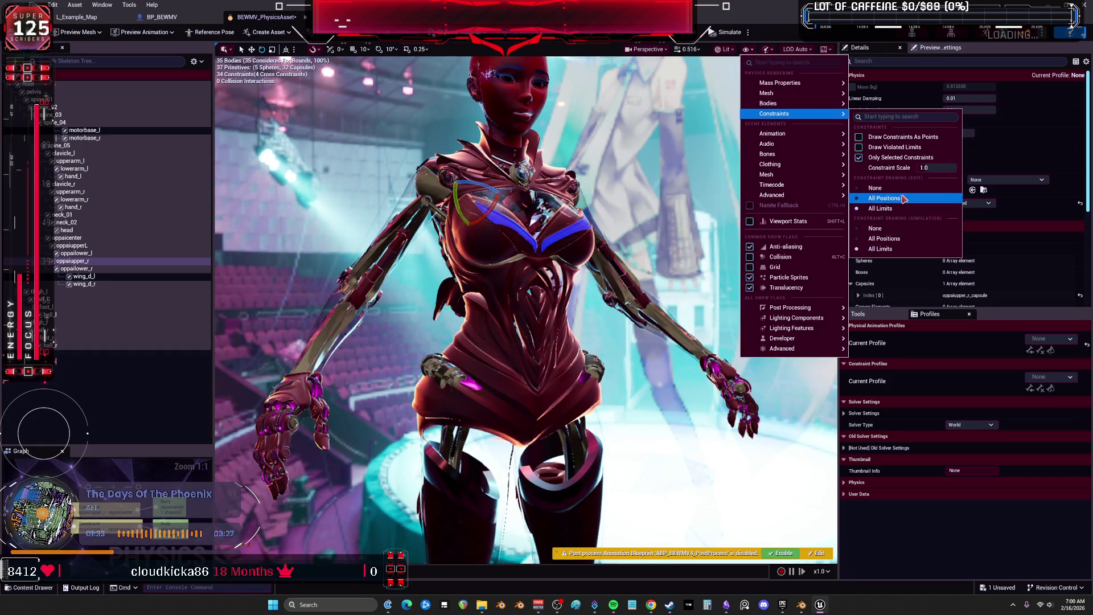
click(900, 157)
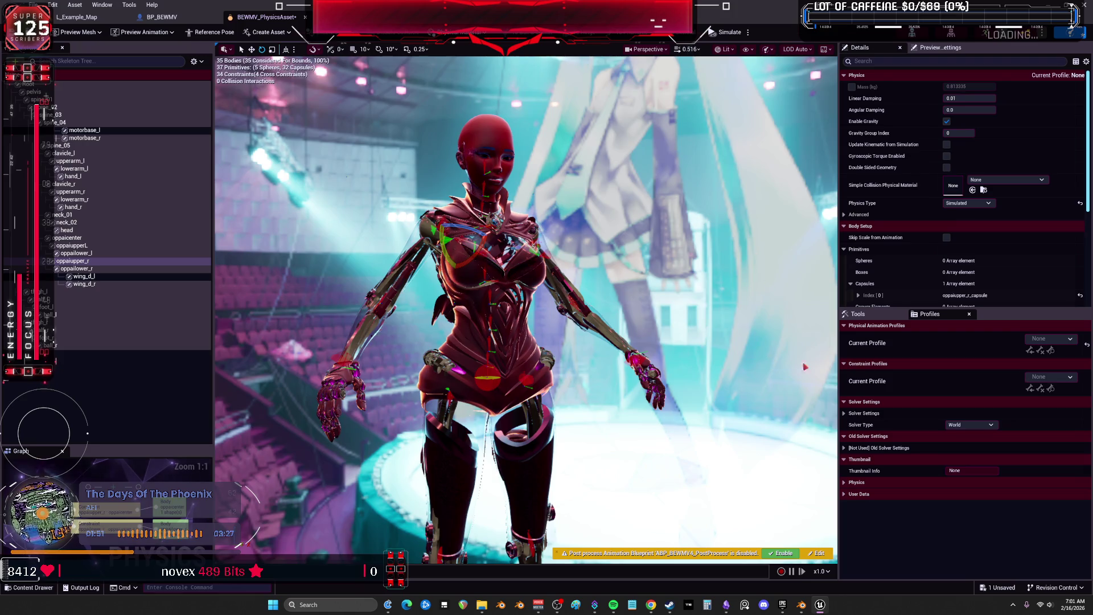
Create a new physical animation profile and rename it to ragdoll
click(1050, 339)
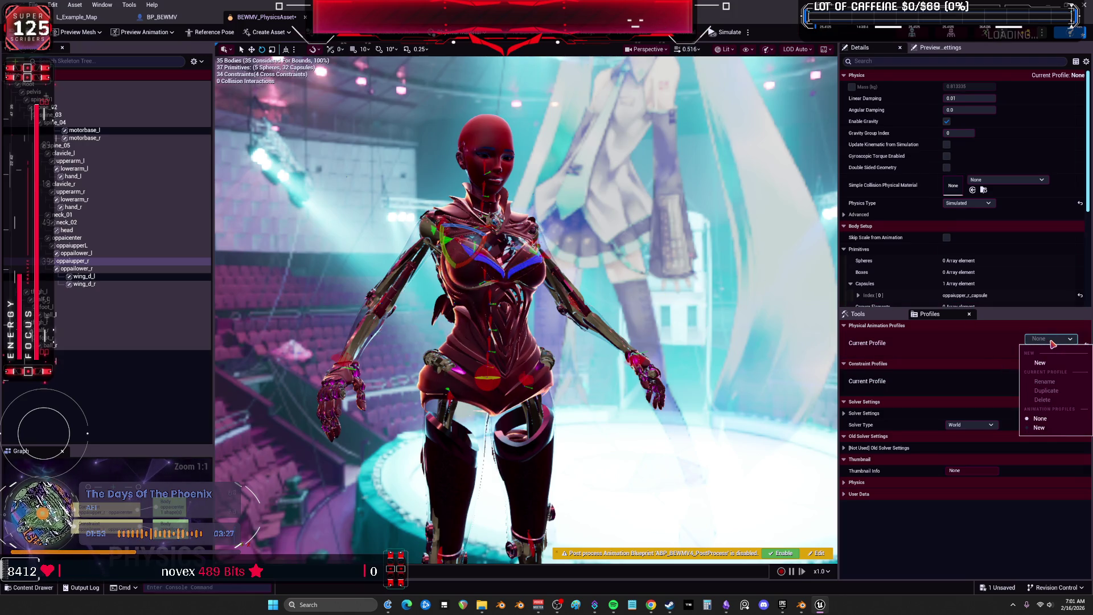
click(993, 349)
click(1049, 338)
click(951, 345)
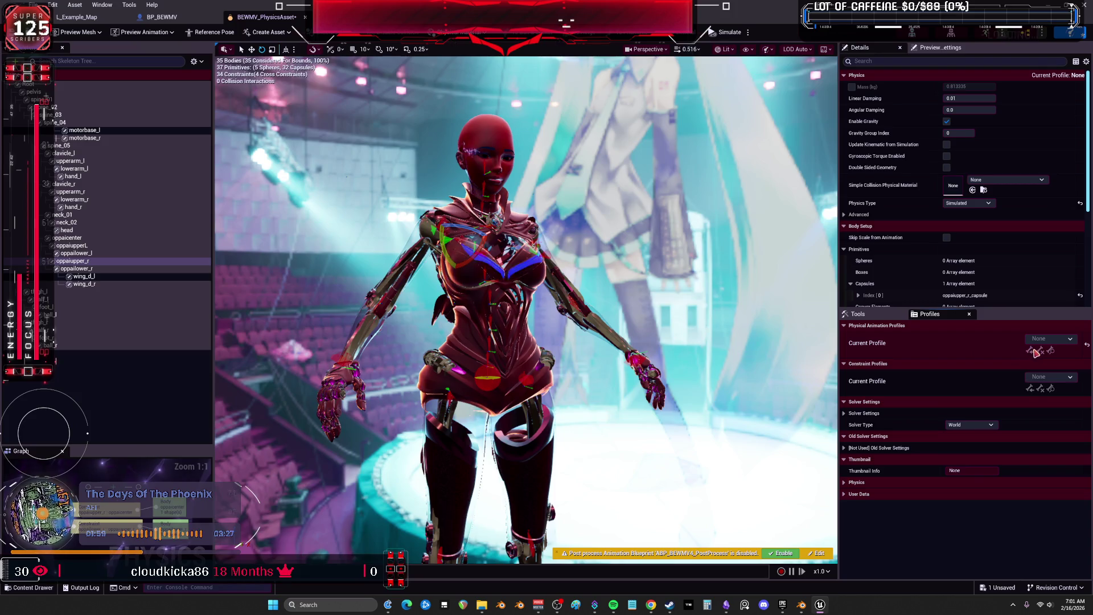
click(1051, 339)
click(978, 362)
click(1050, 340)
click(1040, 428)
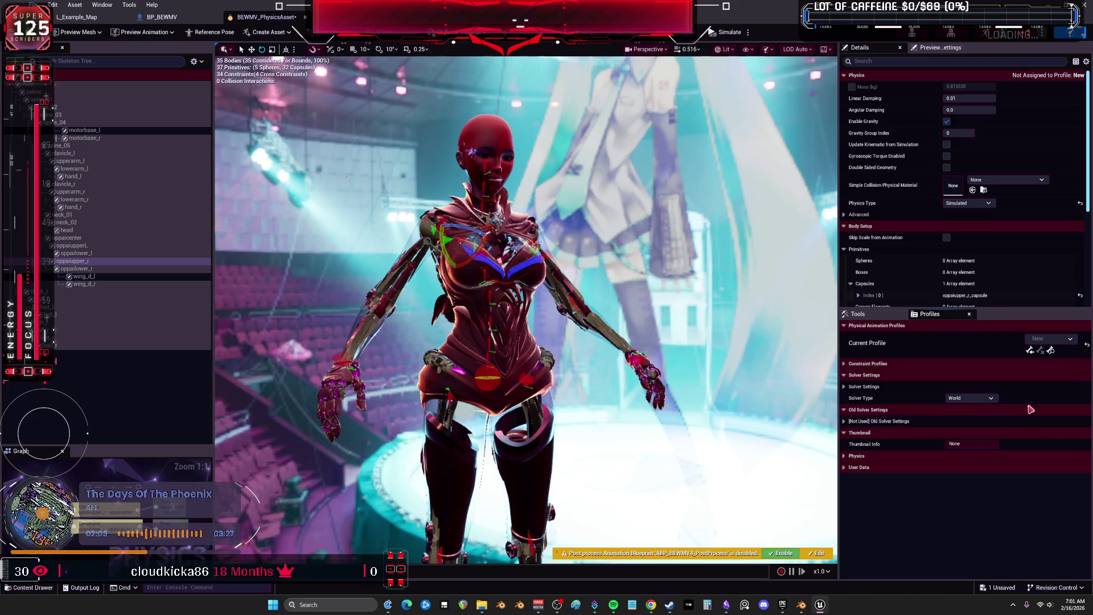
click(1051, 340)
click(1051, 381)
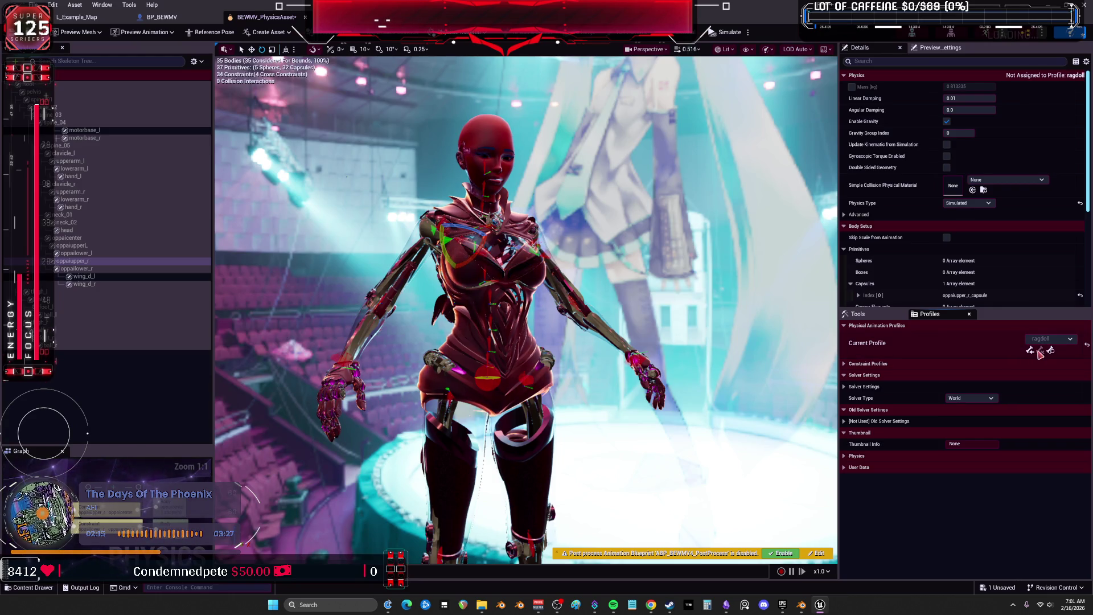
Add a second new physical animation profile and rename it
click(1050, 340)
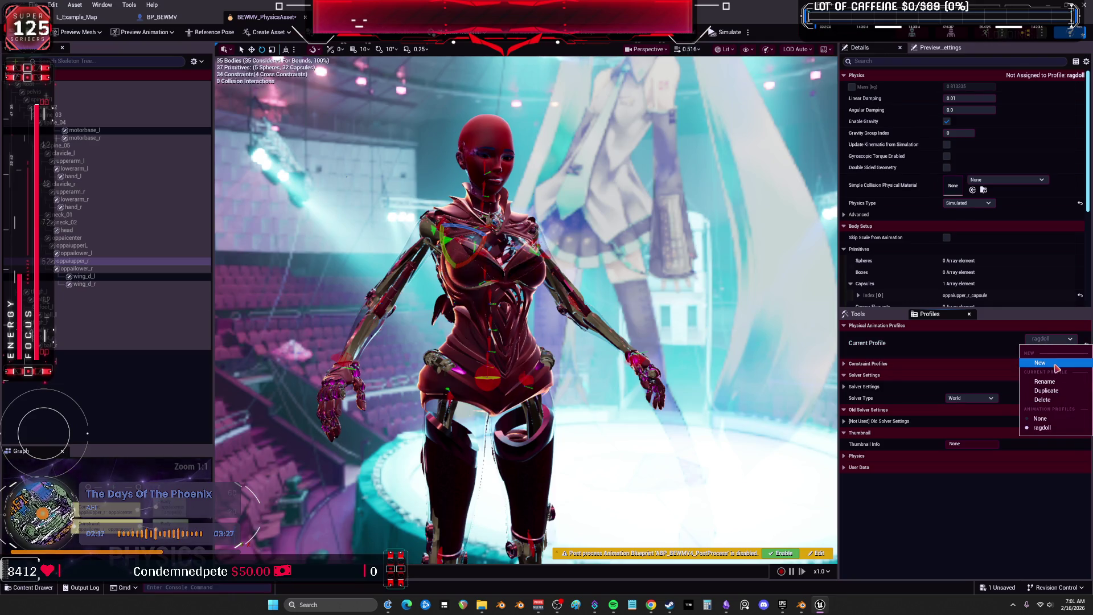
click(1051, 361)
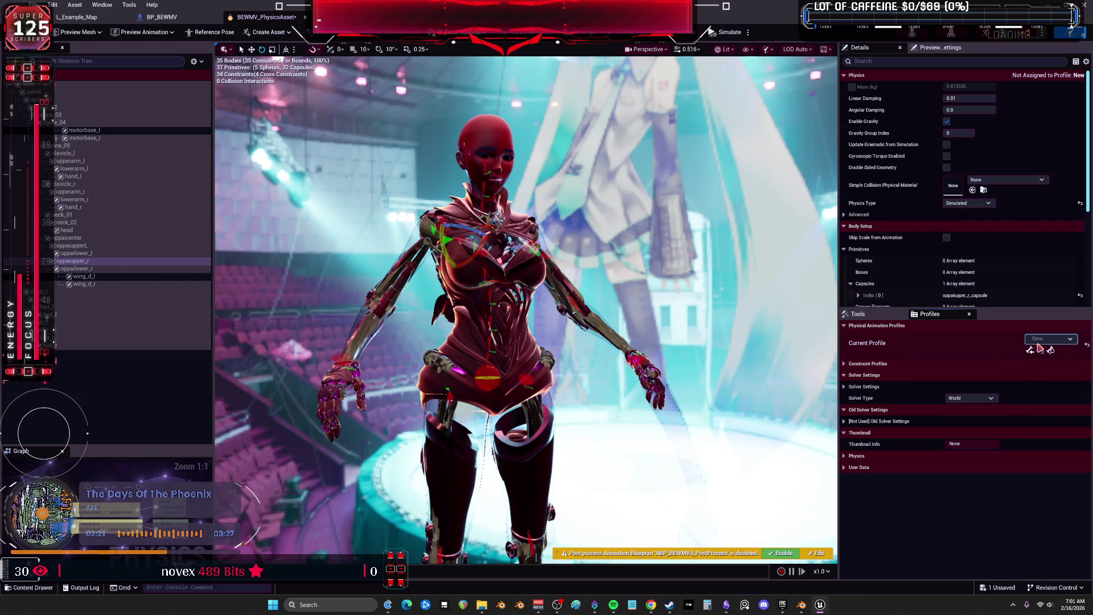
click(1050, 339)
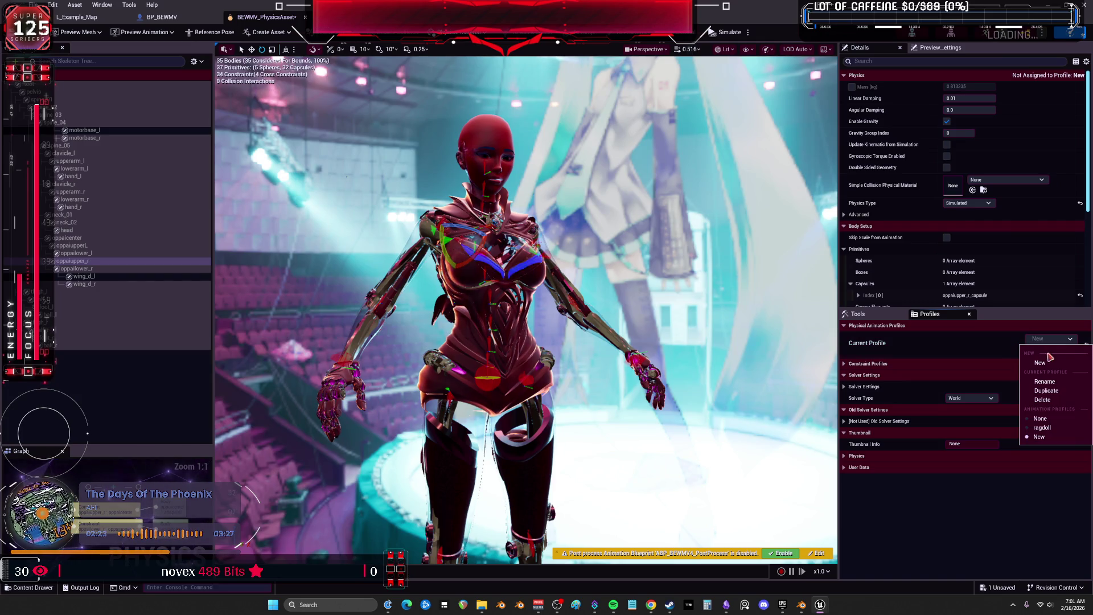
click(1045, 382)
text(live)
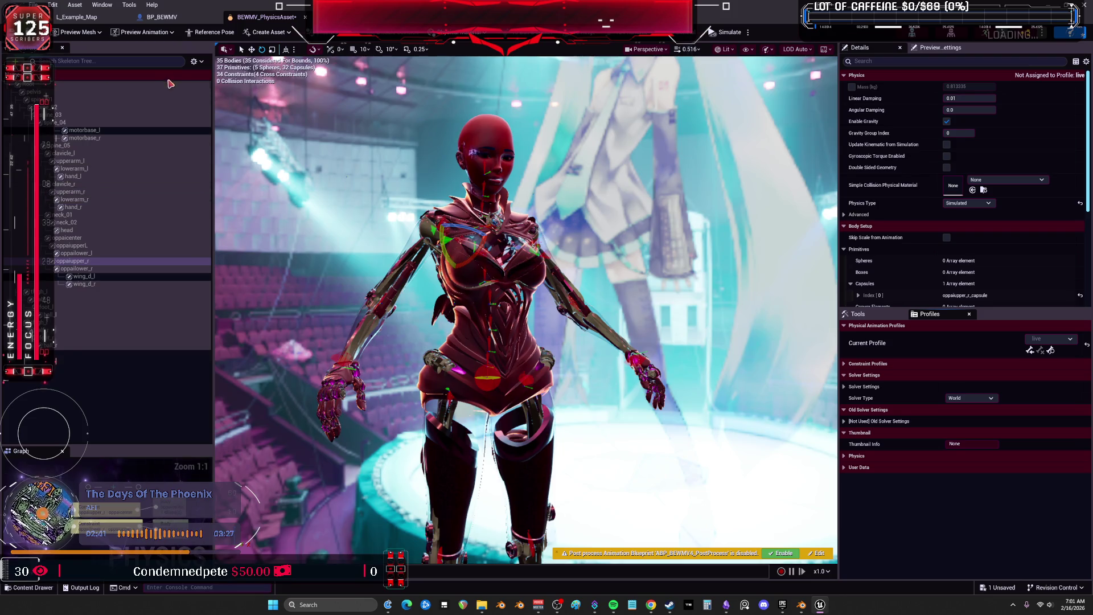
Select every body from Root down to review their collision settings
click(82, 86)
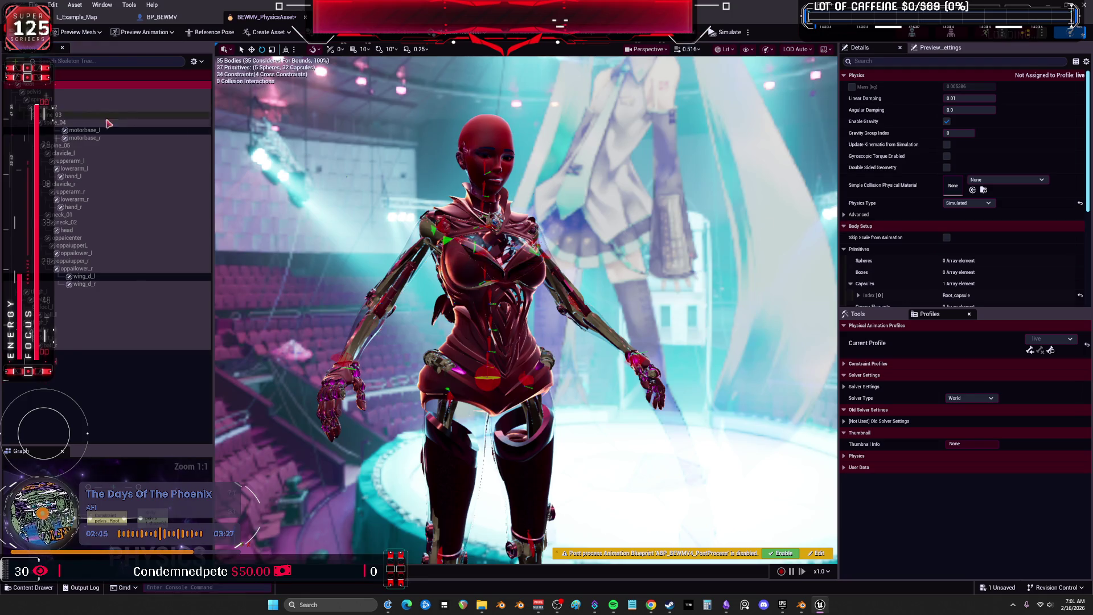
shift+click(73, 347)
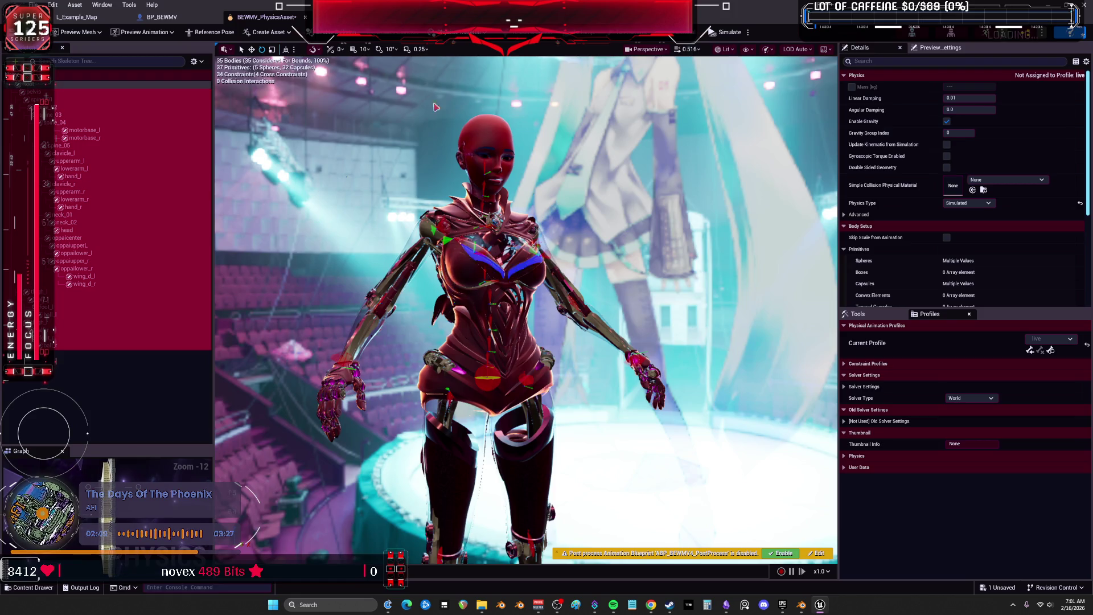
scroll(1035, 185, down, 5)
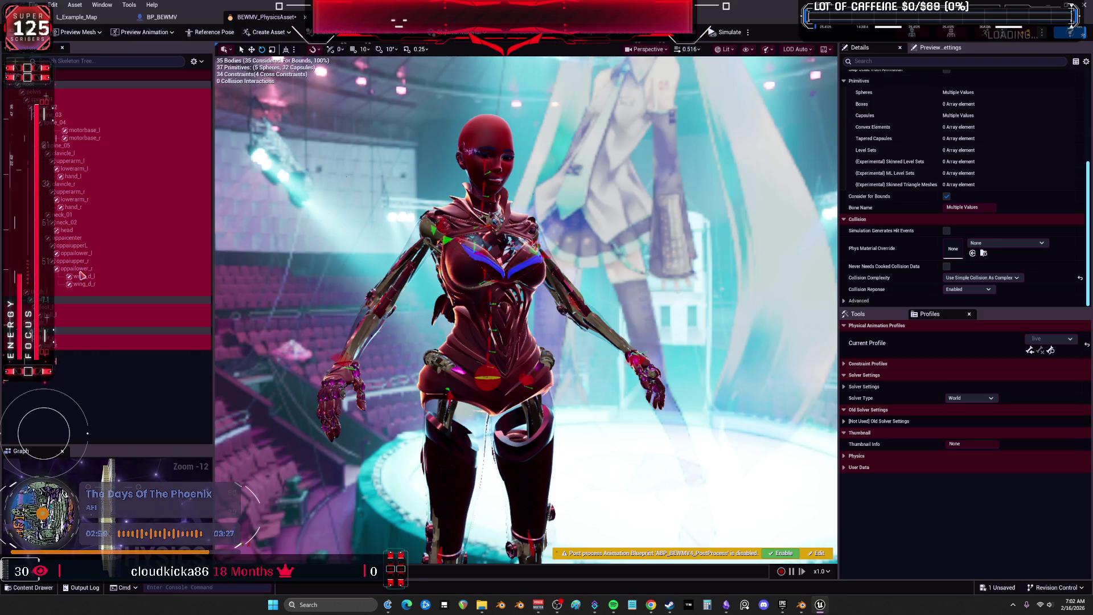
Select both the lowerarm_r and lowerarm_l bodies
click(79, 200)
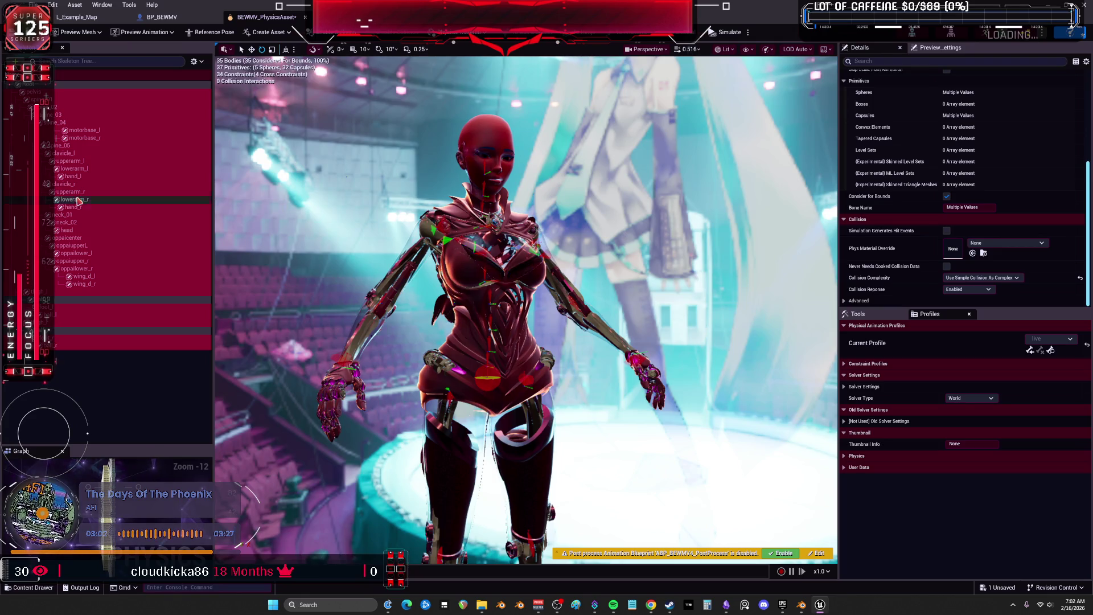
ctrl+click(91, 169)
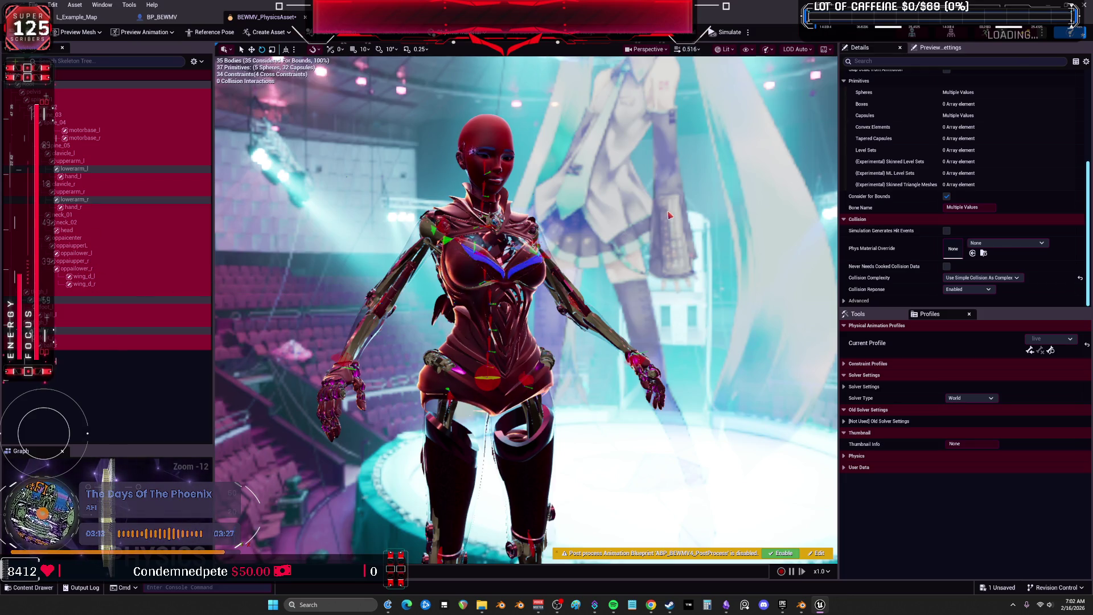
scroll(889, 181, up, 6)
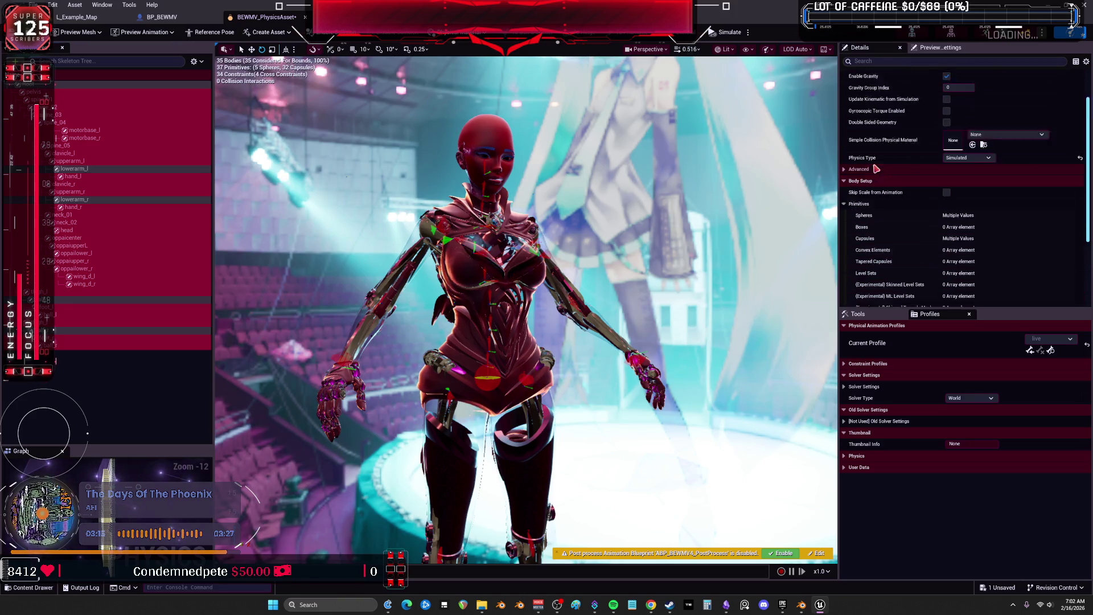
scroll(892, 178, down, 6)
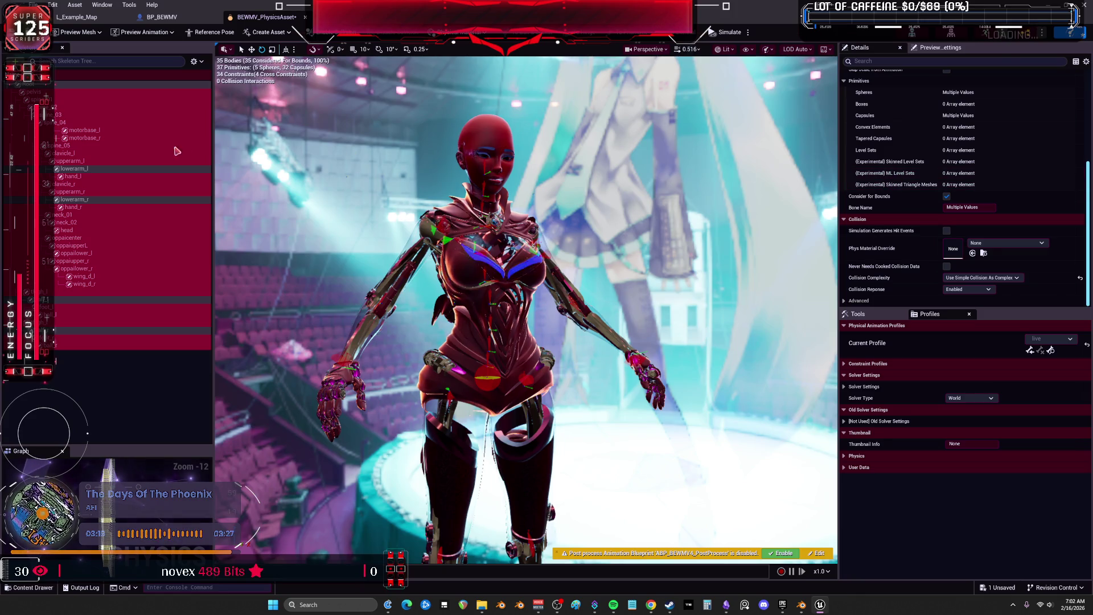
Enable Show Constraints so each bone's constraints list alongside its body
click(194, 61)
click(205, 176)
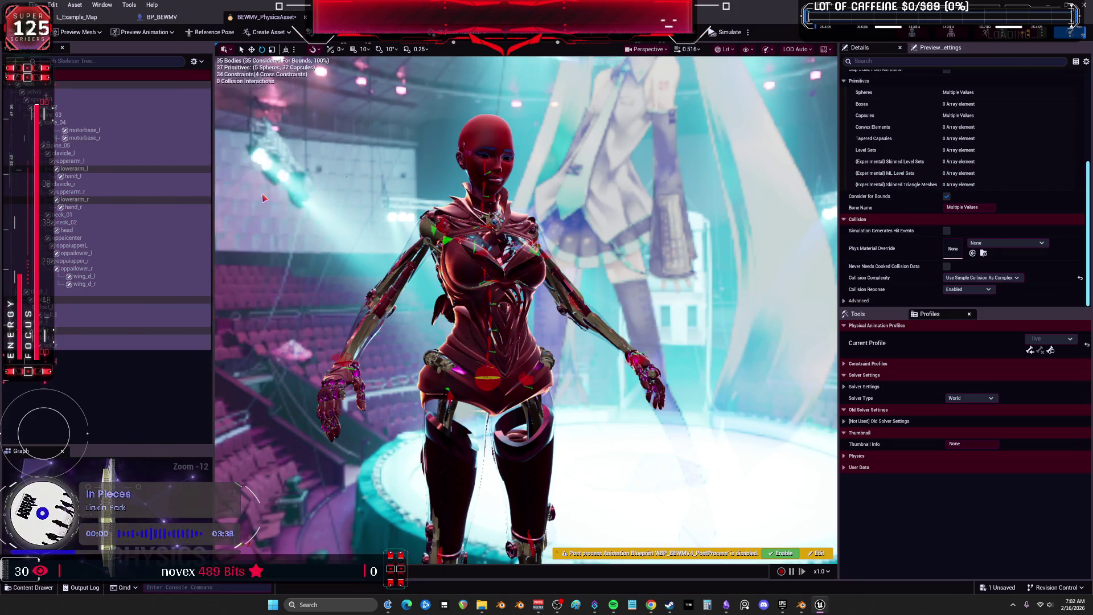
scroll(149, 175, down, 6)
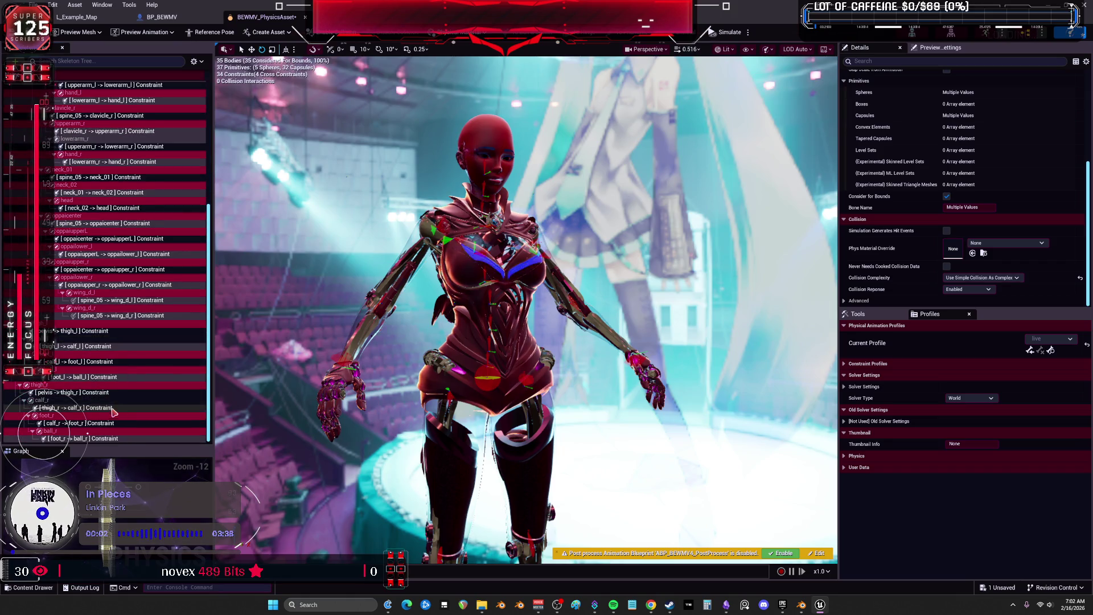
Hide bodies in the skeleton tree so only constraints are listed
click(195, 61)
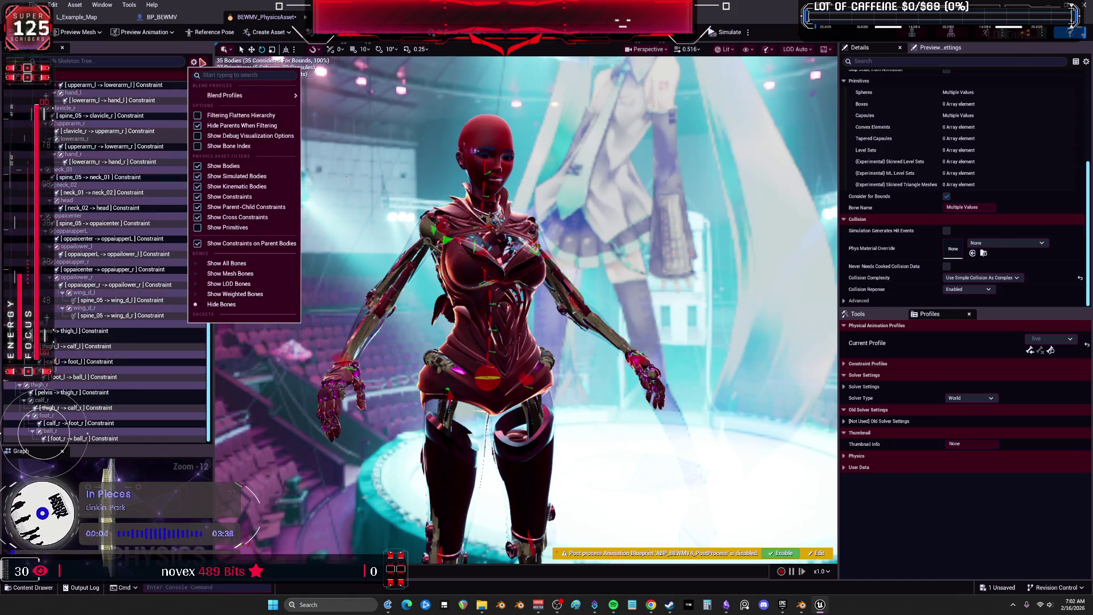
click(198, 64)
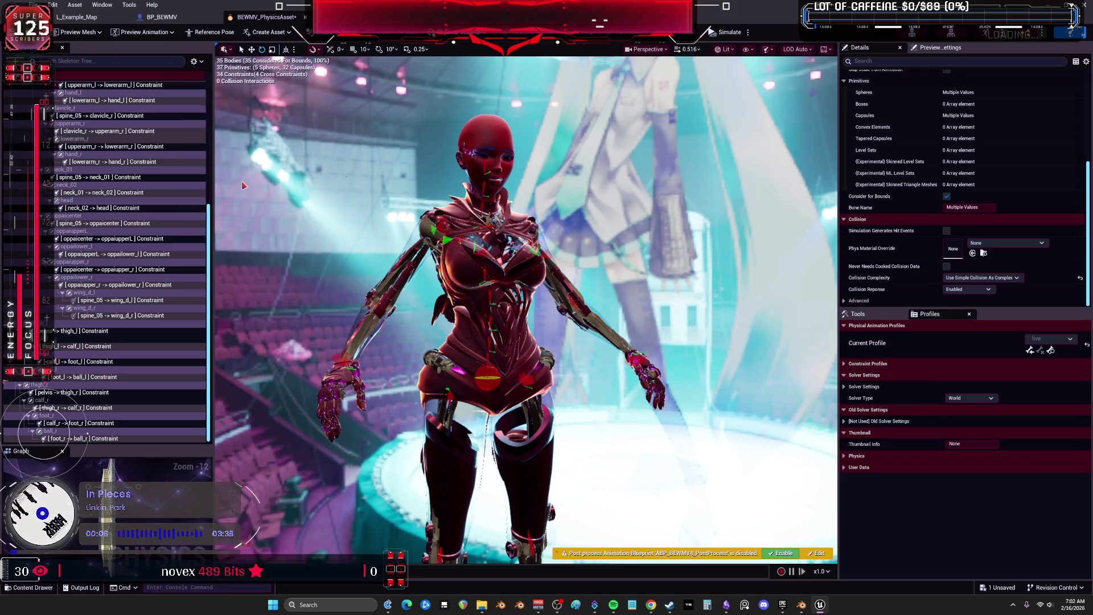
click(196, 63)
click(223, 166)
click(196, 63)
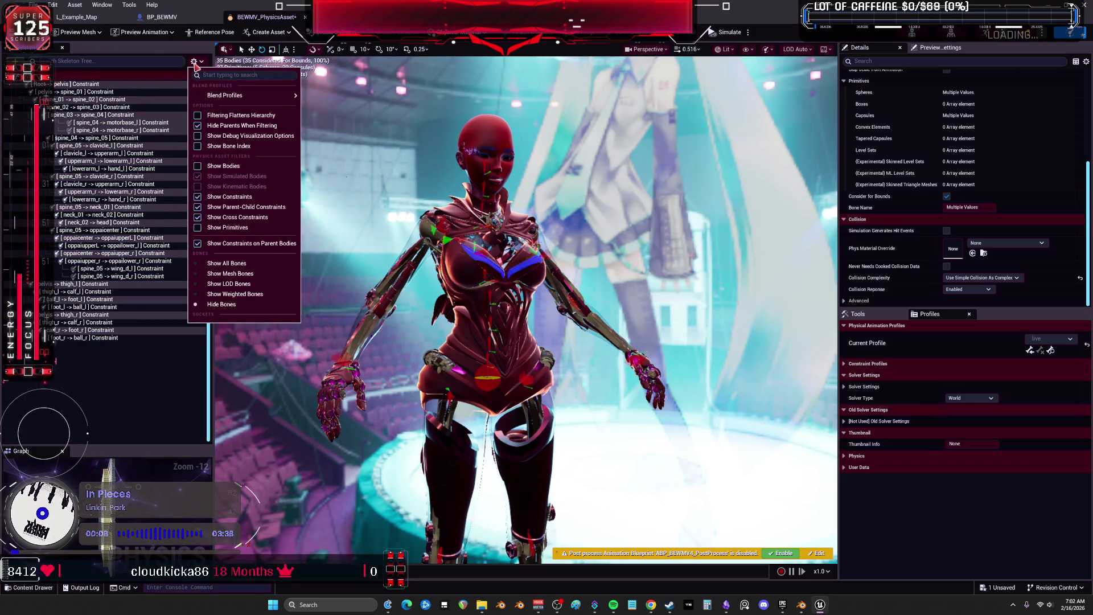
click(119, 357)
Select all constraints down to foot_r → ball_r, excluding the right knee and both elbow constraints
click(108, 339)
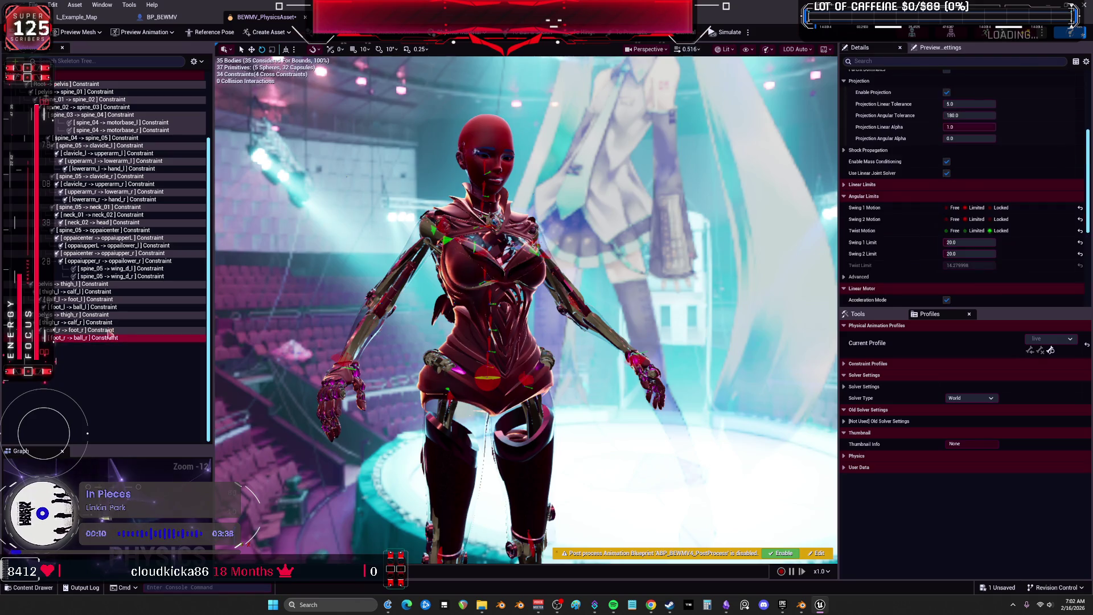
shift+click(91, 90)
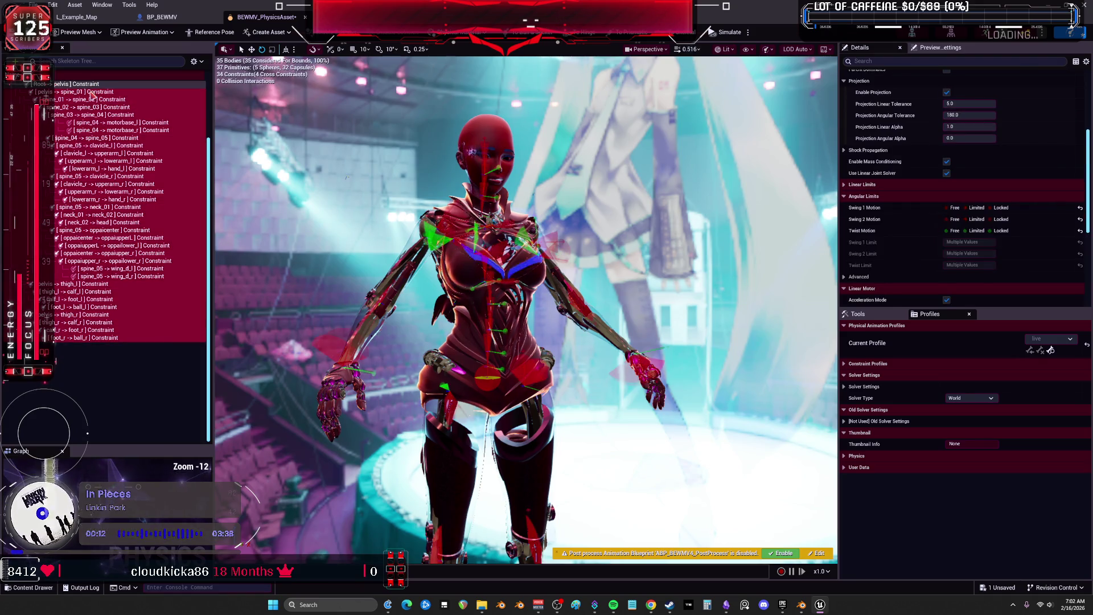
ctrl+click(63, 330)
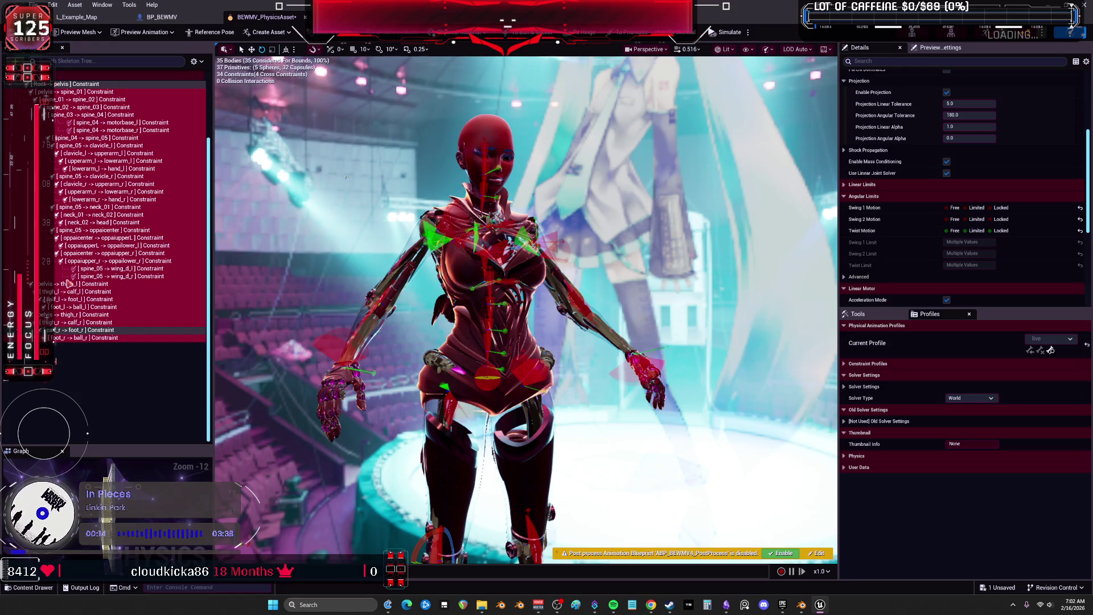
ctrl+click(80, 322)
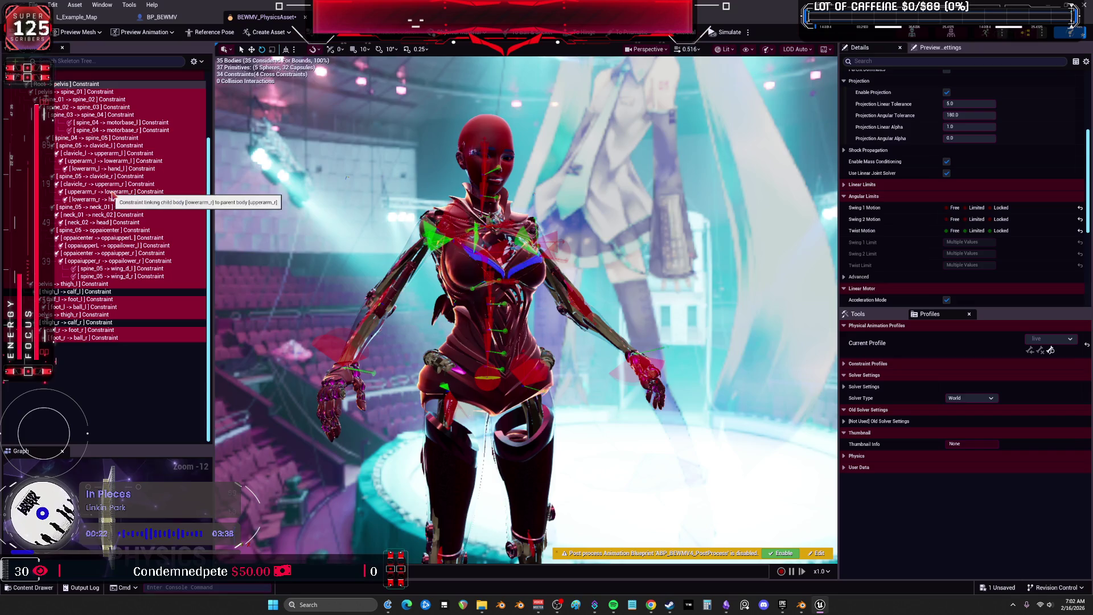
ctrl+click(108, 191)
ctrl+click(114, 161)
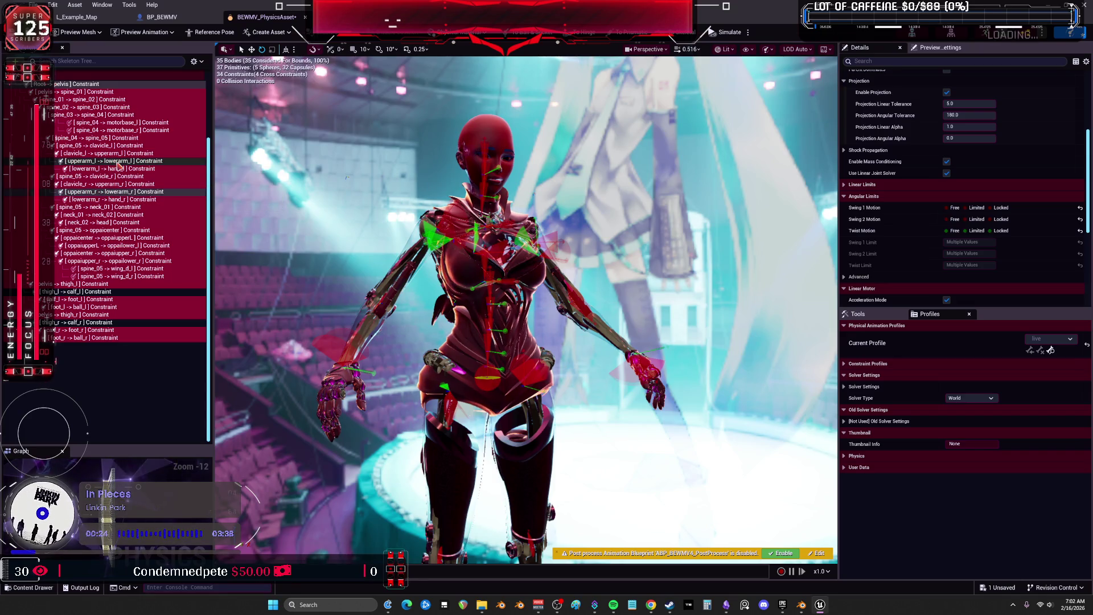
Set Swing 2 and Twist Motion to Free on the selected constraints
click(956, 220)
click(955, 232)
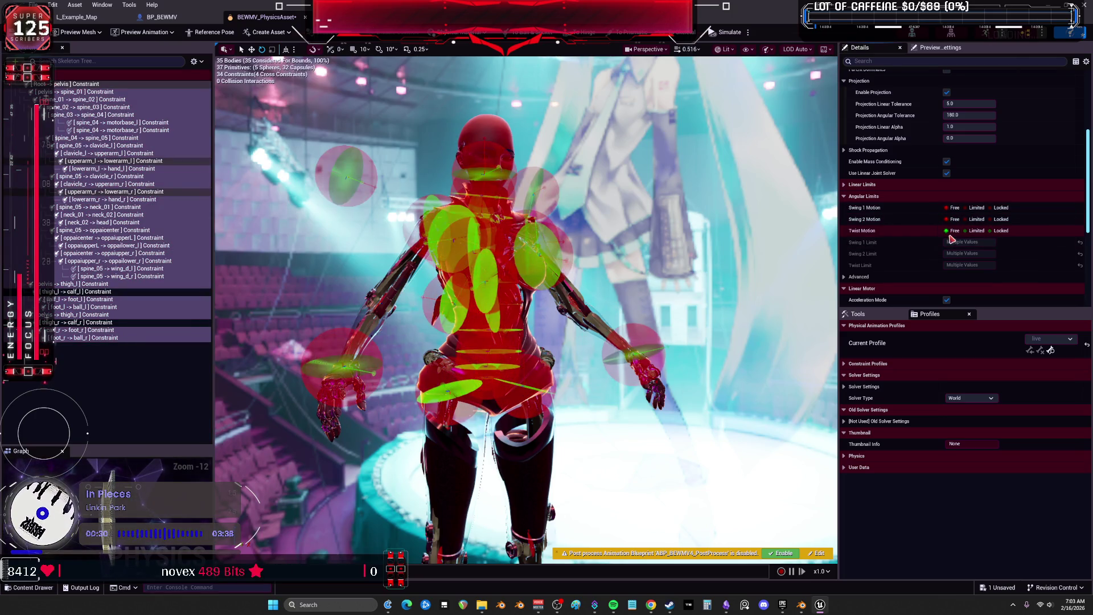
scroll(909, 238, down, 3)
scroll(905, 239, up, 3)
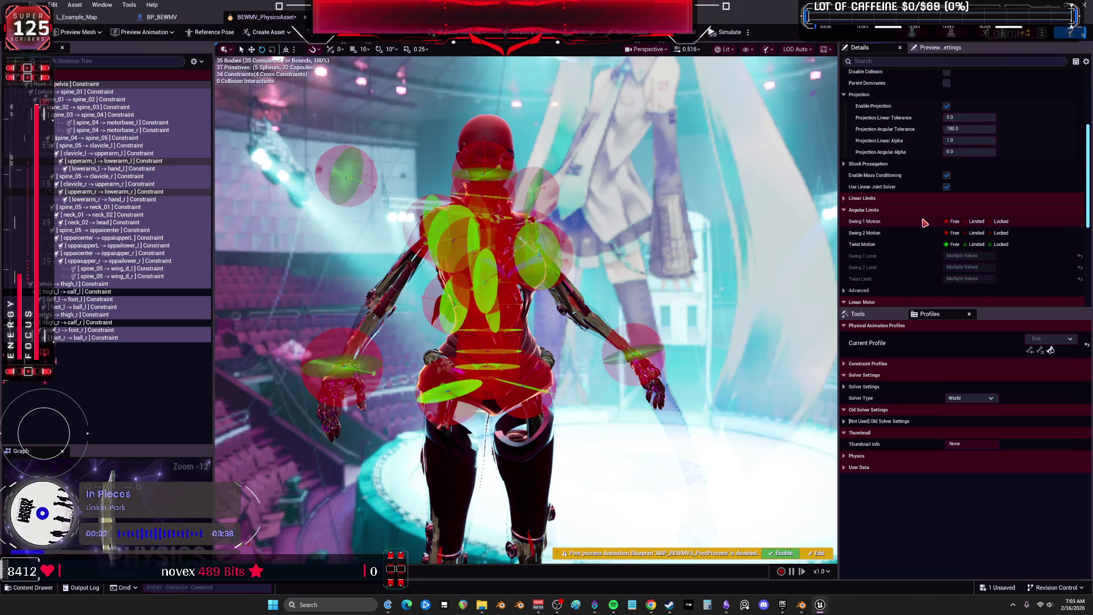
click(846, 200)
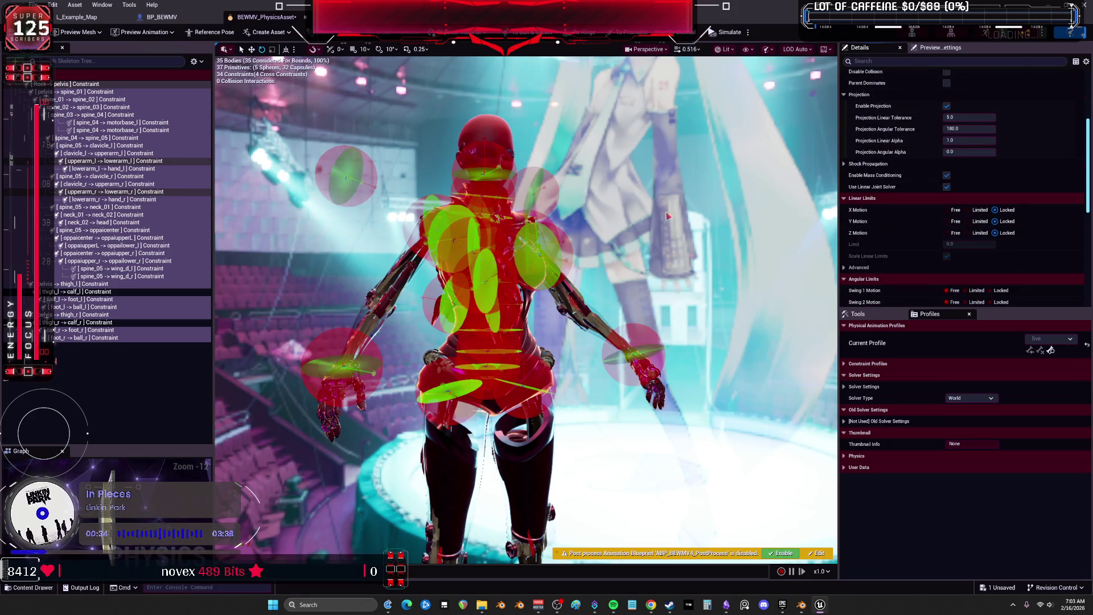
Select the knee and both elbow constraints, then save the asset and start Simulate
ctrl+click(88, 322)
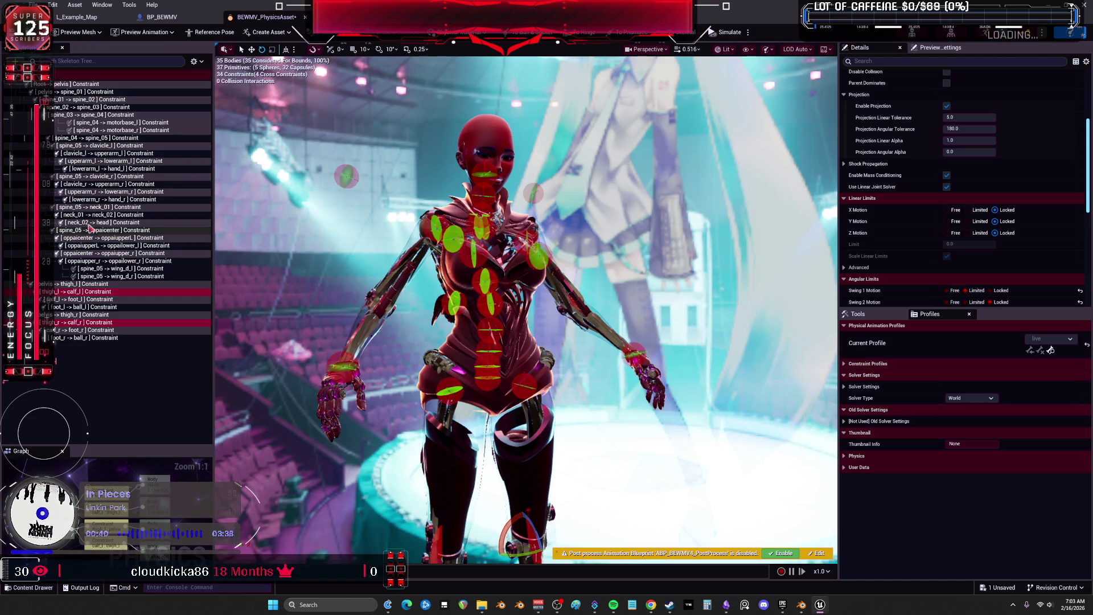
ctrl+click(94, 192)
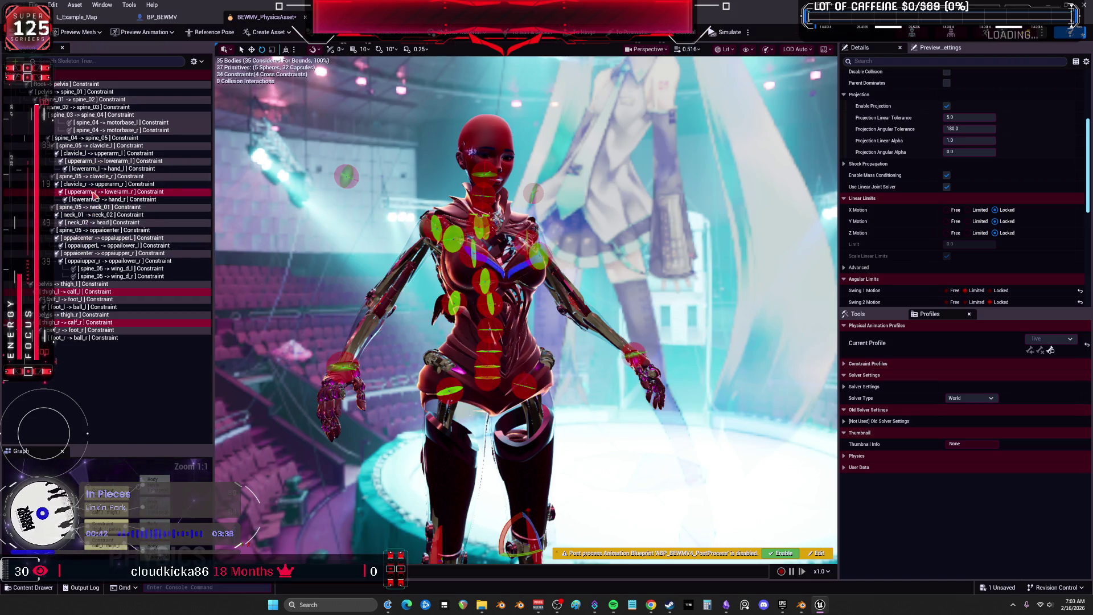
ctrl+click(94, 162)
mouse_move(620, 272)
mouse_down()
mouse_move(547, 269)
mouse_move(620, 272)
mouse_move(546, 285)
mouse_move(547, 239)
mouse_move(615, 239)
mouse_move(615, 262)
mouse_move(615, 228)
mouse_up()
scroll(1008, 226, down, 6)
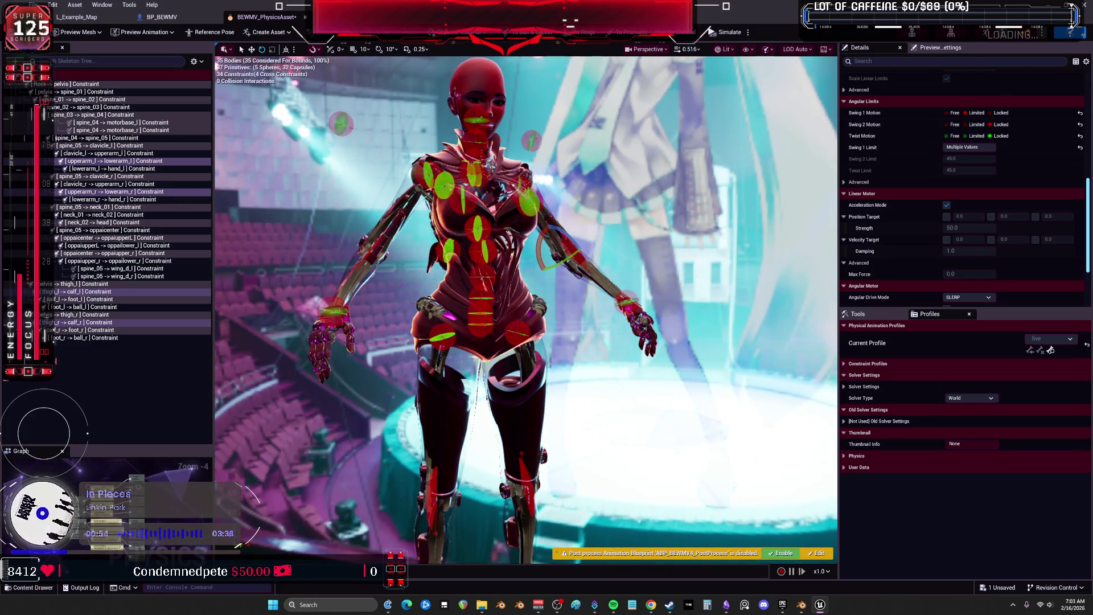
key(ctrl+s)
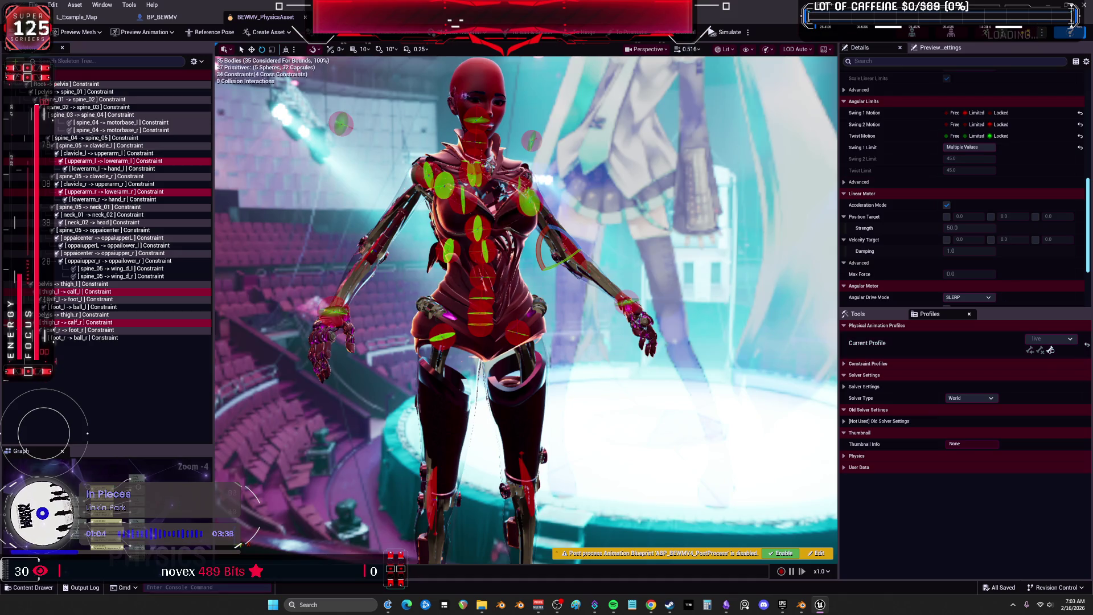
key(alt+s)
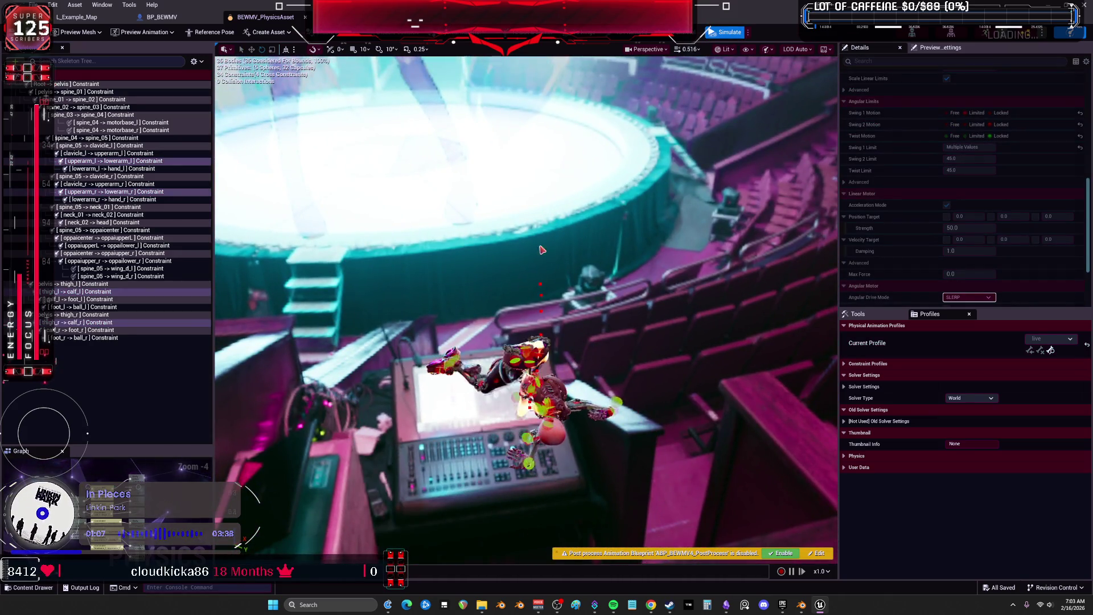
Pull the ragdoll into the air and swing it around so it falls
drag(542, 249, 541, 63)
mouse_move(508, 367)
mouse_down()
mouse_move(520, 80)
mouse_move(523, 182)
mouse_move(541, 91)
mouse_up()
mouse_move(464, 465)
mouse_down()
mouse_move(512, 91)
mouse_move(501, 239)
mouse_move(526, 67)
mouse_move(432, 296)
mouse_move(524, 106)
mouse_move(407, 66)
mouse_move(606, 47)
mouse_move(317, 122)
mouse_move(501, 317)
mouse_move(781, 159)
mouse_up()
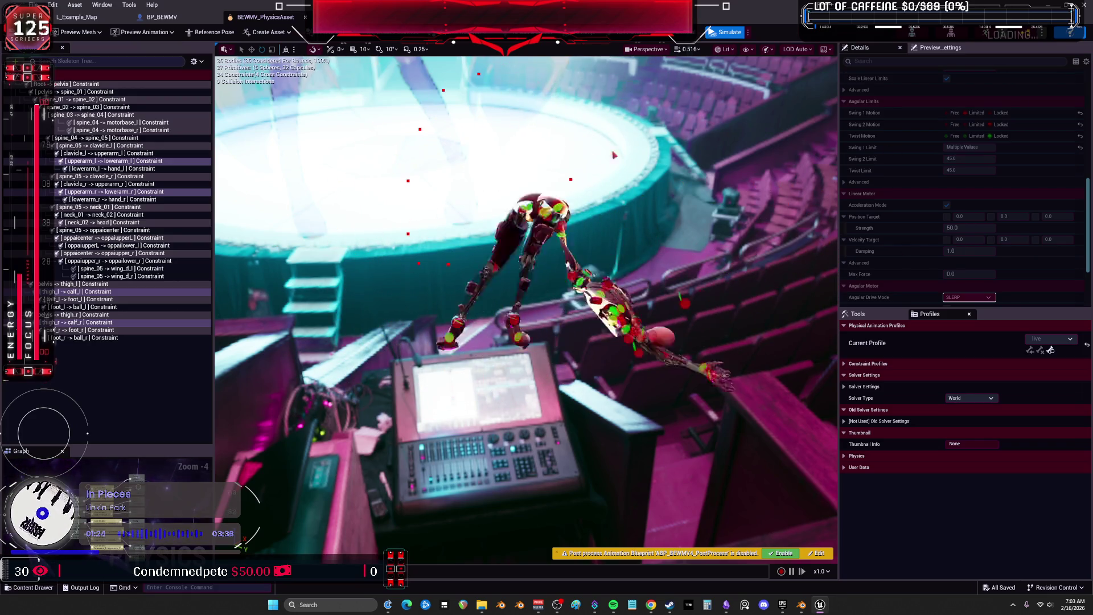
Stop the simulation to restore the standing pose and switch to the Obsidian to-do chart
click(726, 32)
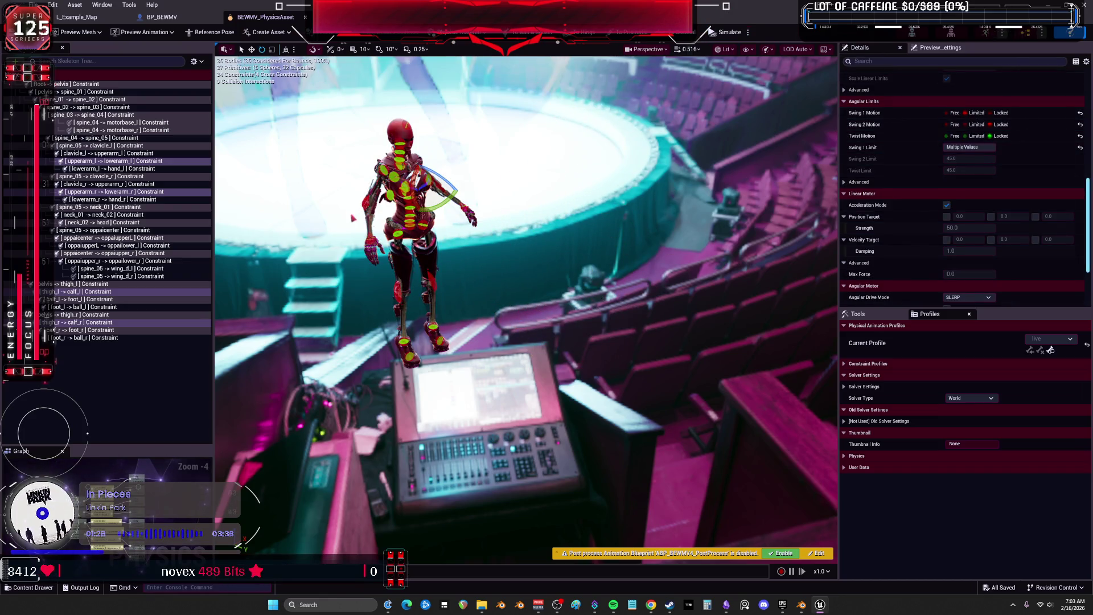
click(185, 17)
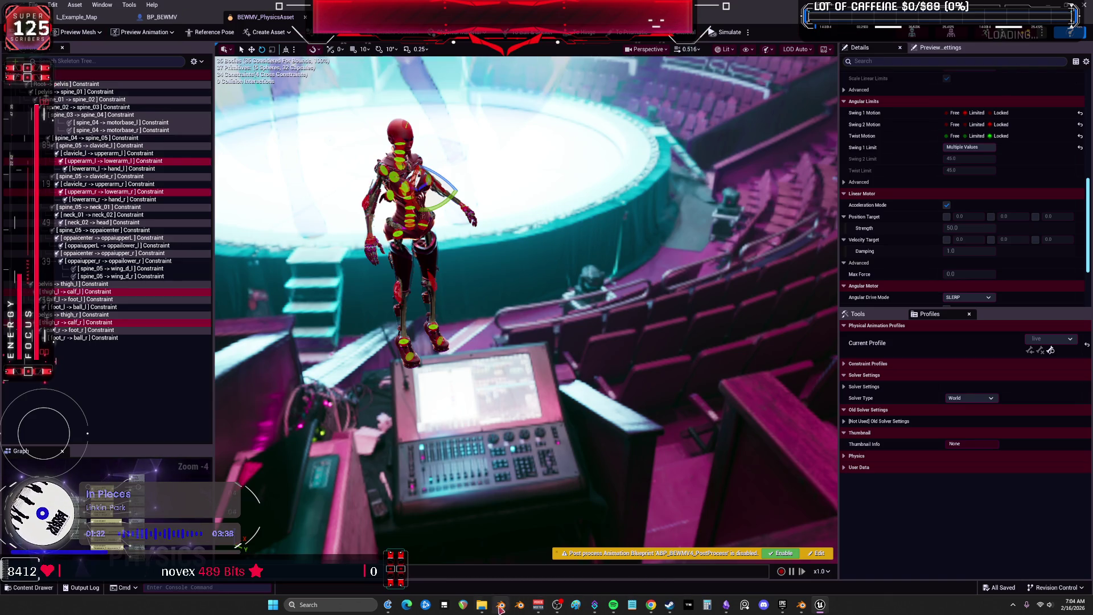
click(723, 607)
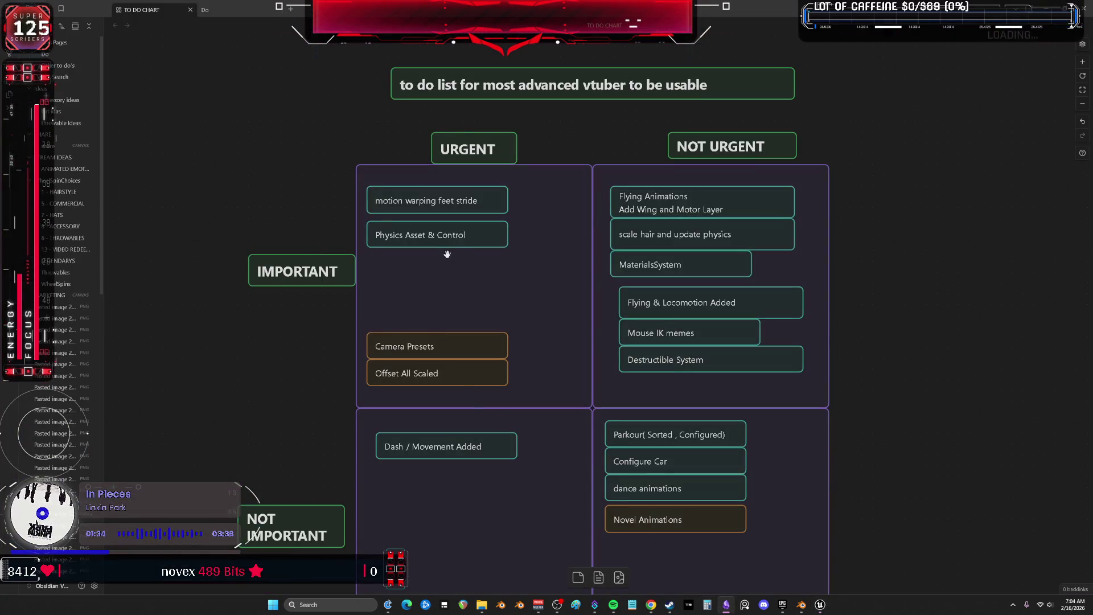
click(439, 235)
click(269, 356)
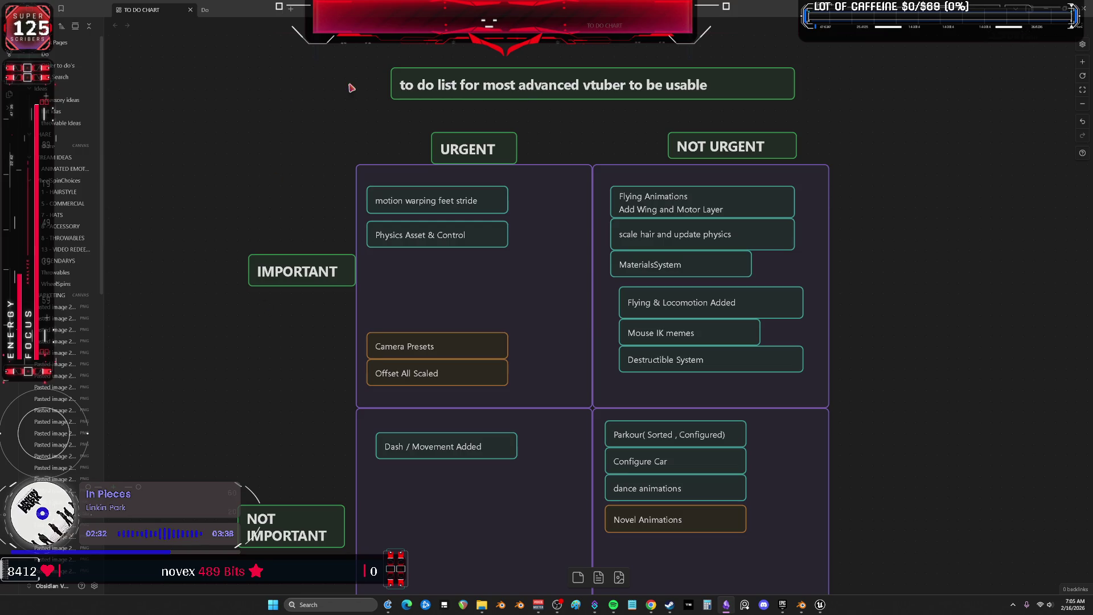
drag(458, 235, 455, 317)
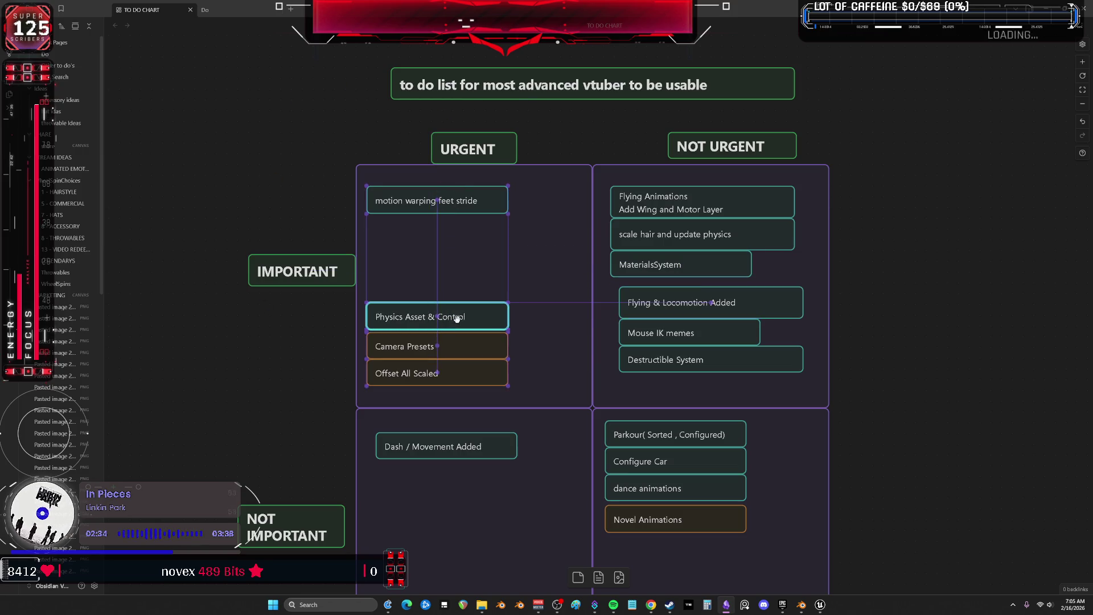
Colour the Physics Asset & Control card orange
click(430, 291)
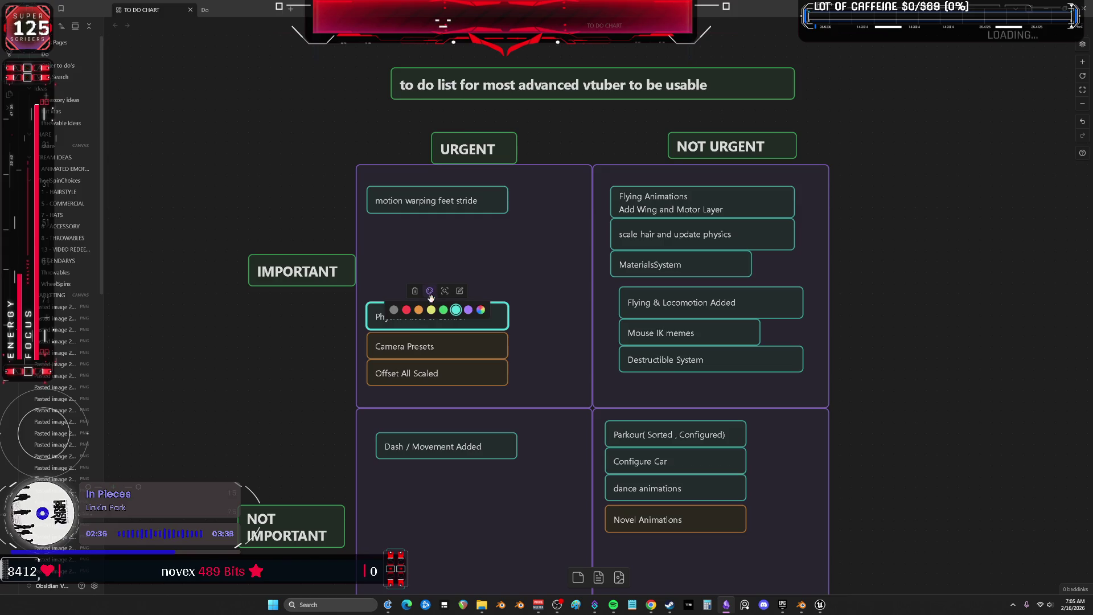
click(422, 309)
click(465, 261)
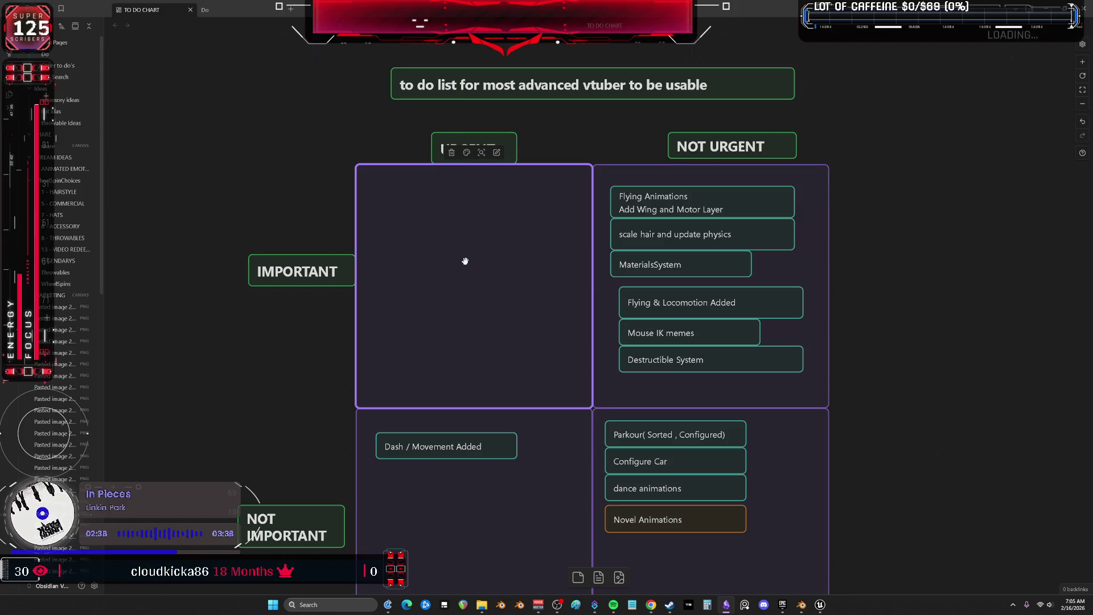
click(307, 362)
Duplicate the Offset All Scaled card and place the copy above Physics Asset & Control
click(416, 373)
key(ctrl+c)
key(ctrl+v)
mouse_move(580, 315)
mouse_down()
mouse_move(475, 489)
mouse_move(431, 489)
mouse_move(550, 279)
mouse_move(415, 286)
mouse_up()
click(436, 308)
click(430, 291)
Change the duplicate card's text to 'update 5.7 & migrate'
click(438, 279)
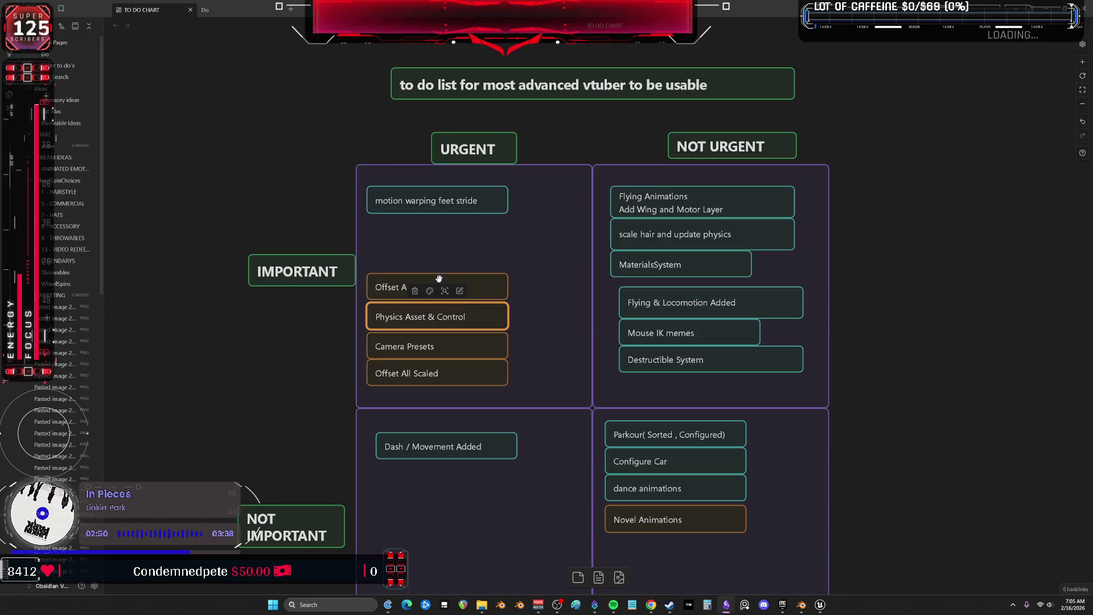
double_click(406, 287)
drag(450, 287, 353, 284)
text(update 5.7)
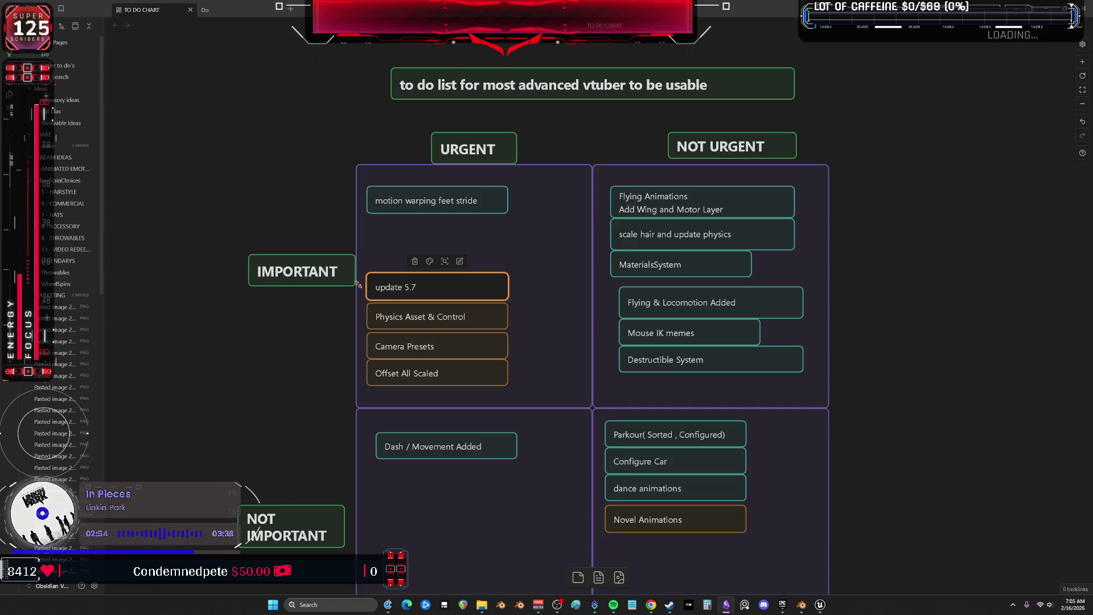
click(321, 359)
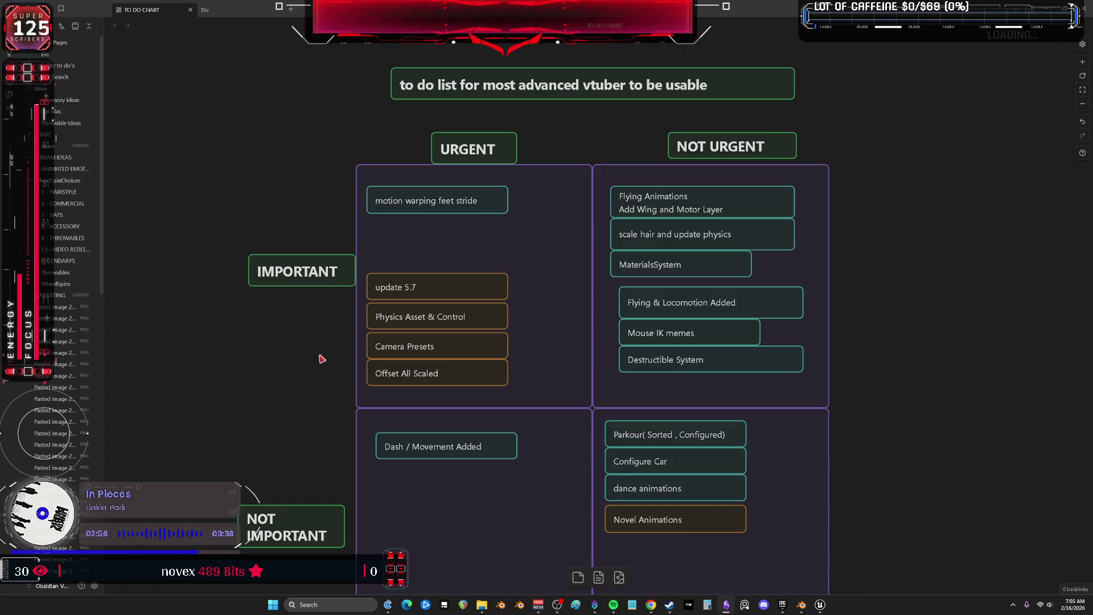
double_click(453, 289)
triple_click(454, 289)
click(453, 290)
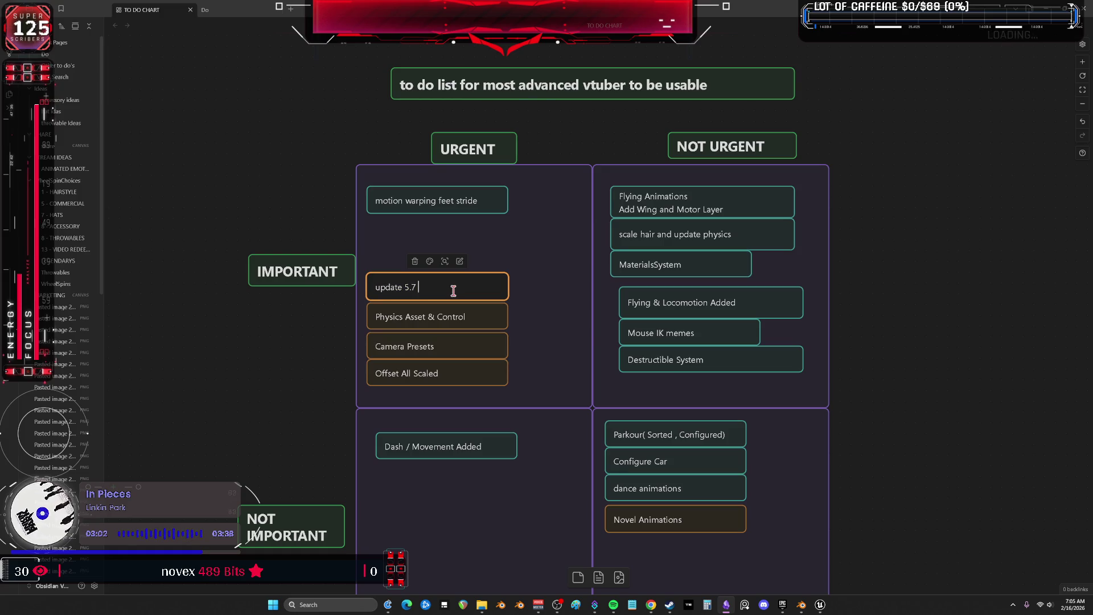
text(& migrate)
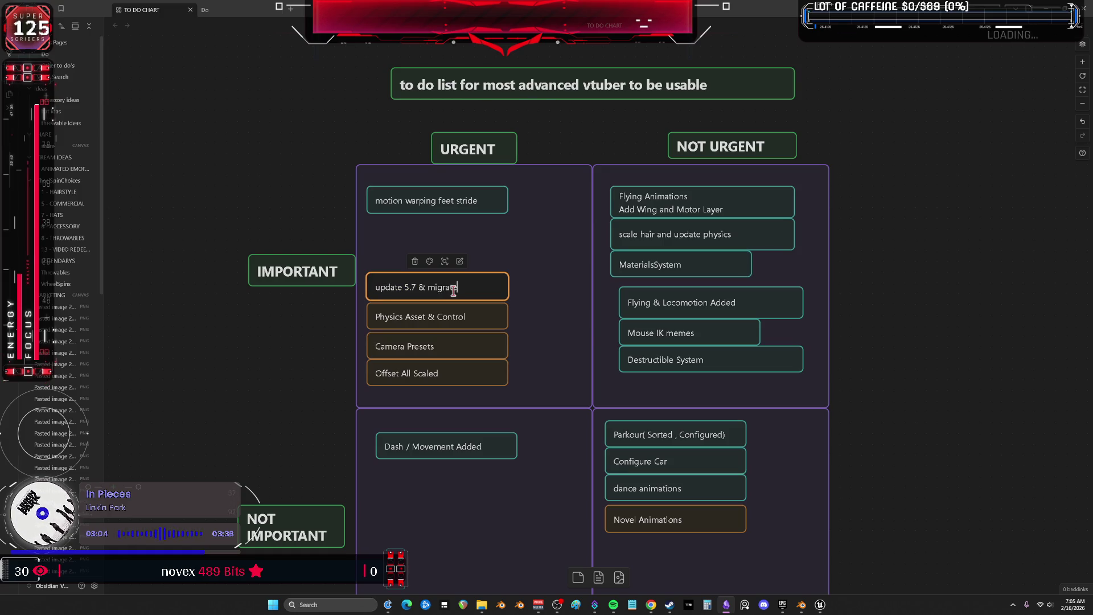
click(279, 377)
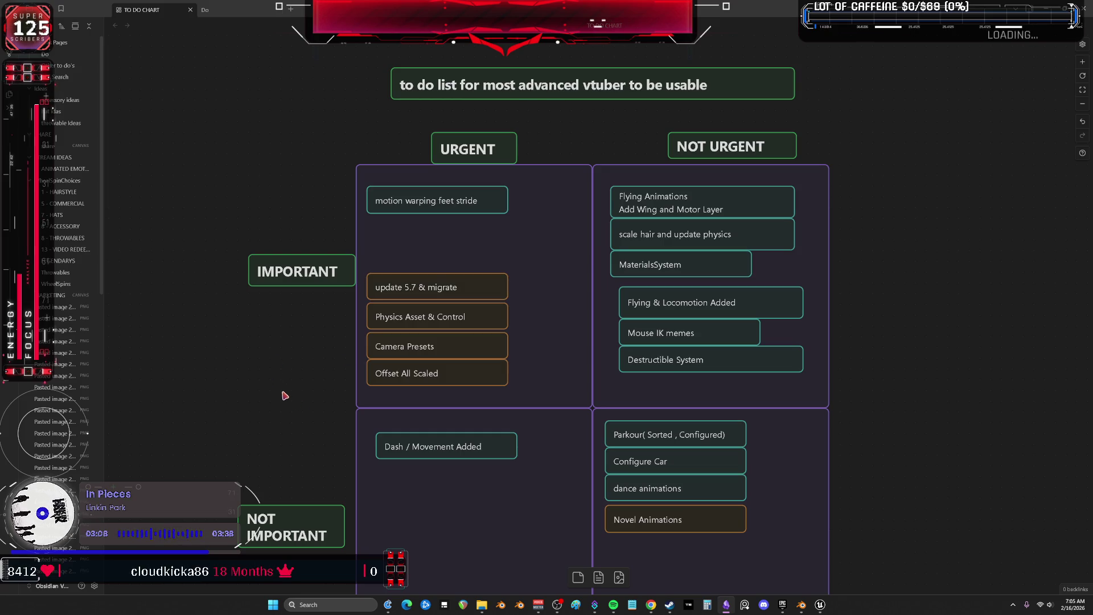
drag(333, 433, 319, 404)
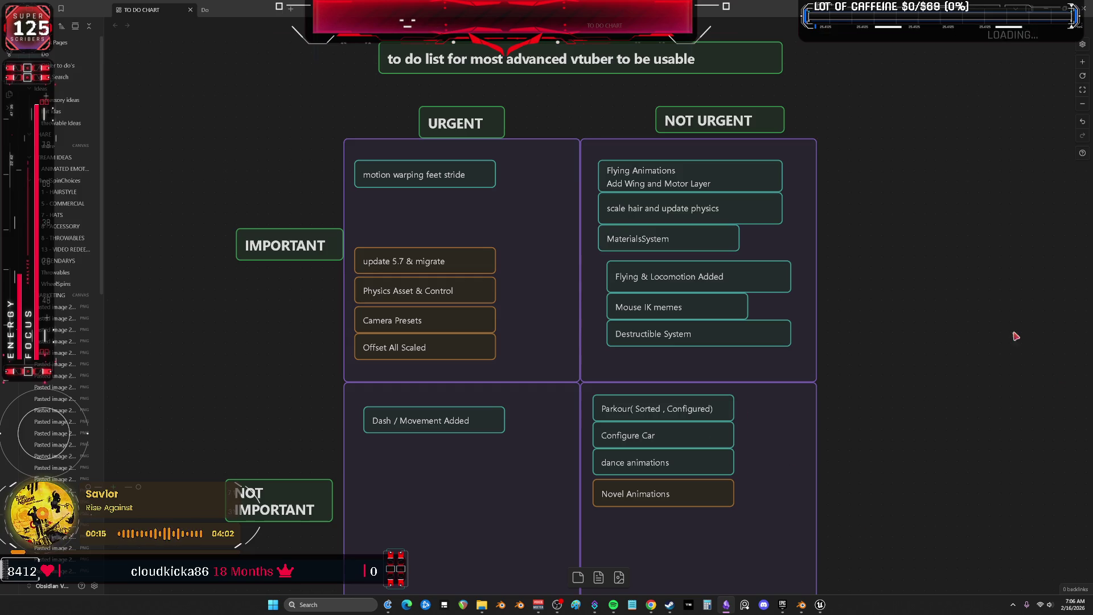
scroll(934, 351, down, 4)
scroll(882, 319, up, 2)
scroll(928, 311, up, 1)
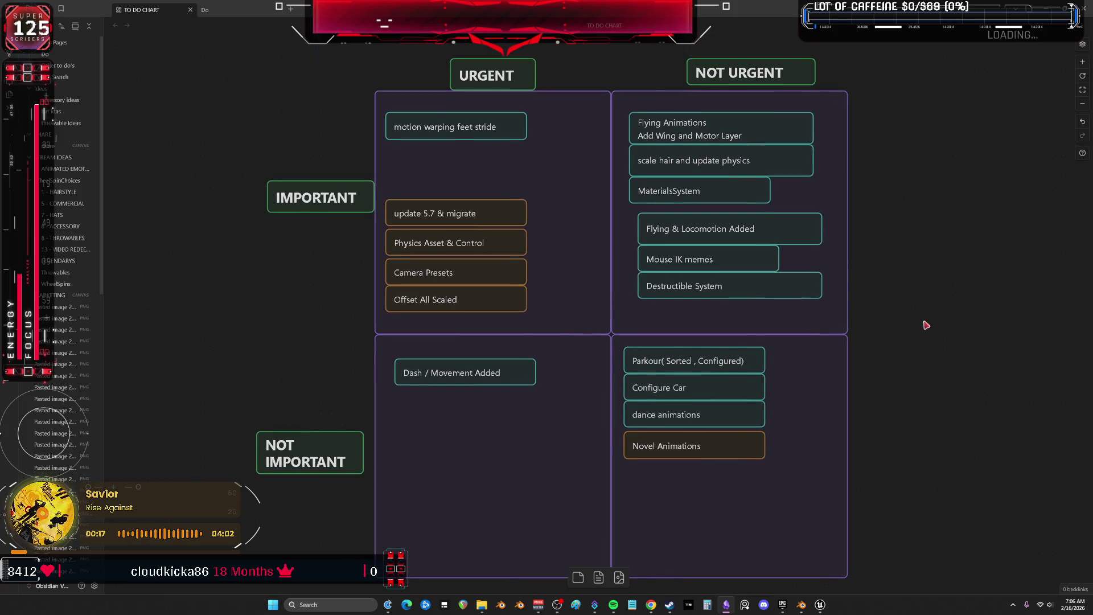
scroll(924, 307, down, 2)
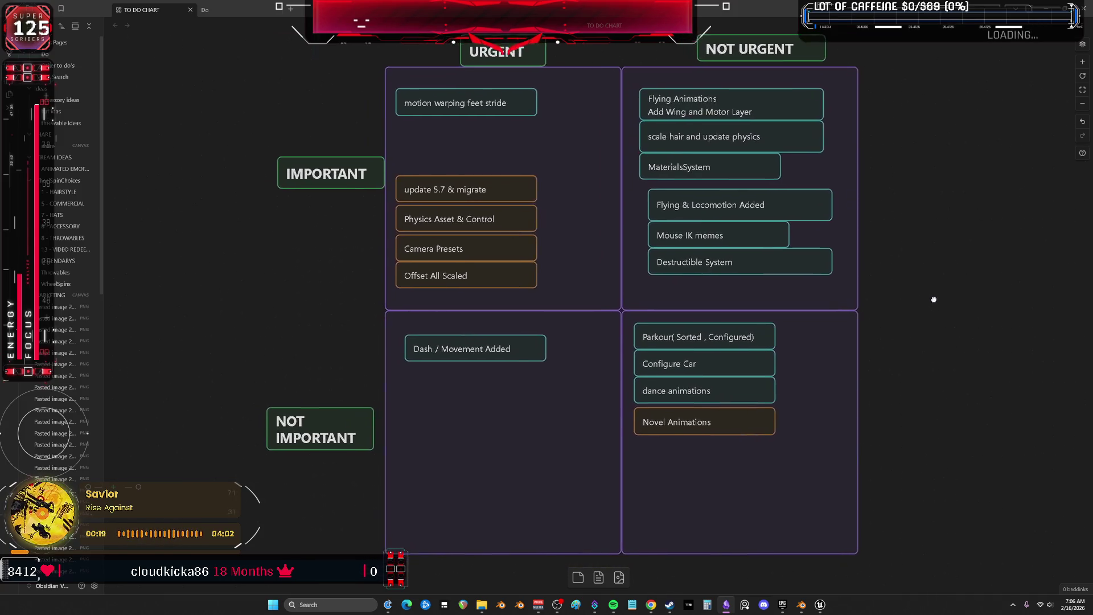
scroll(889, 262, right, 3)
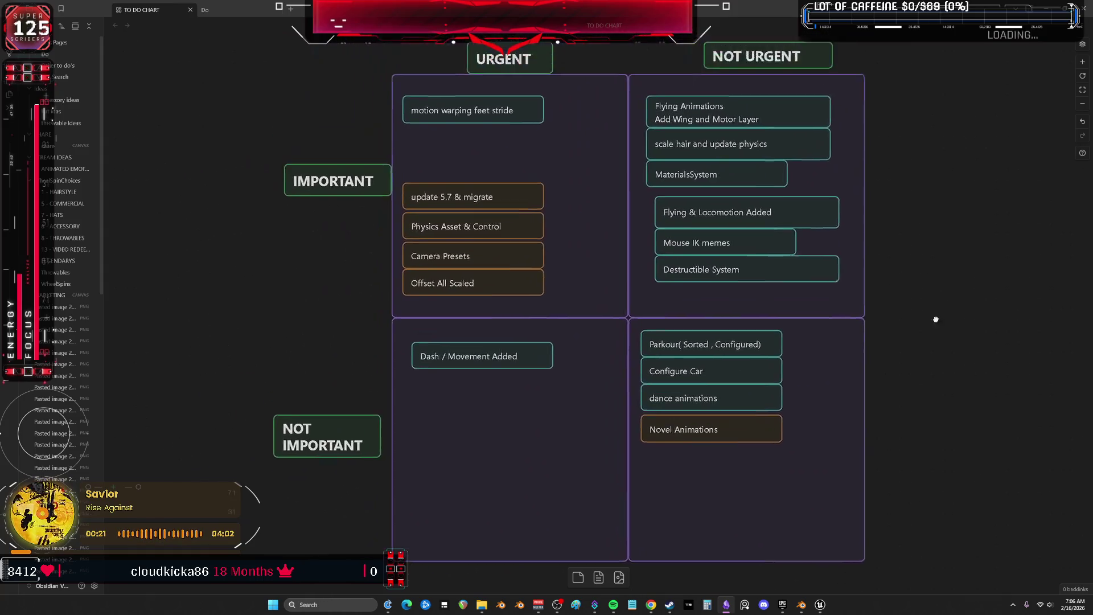
scroll(856, 245, up, 2)
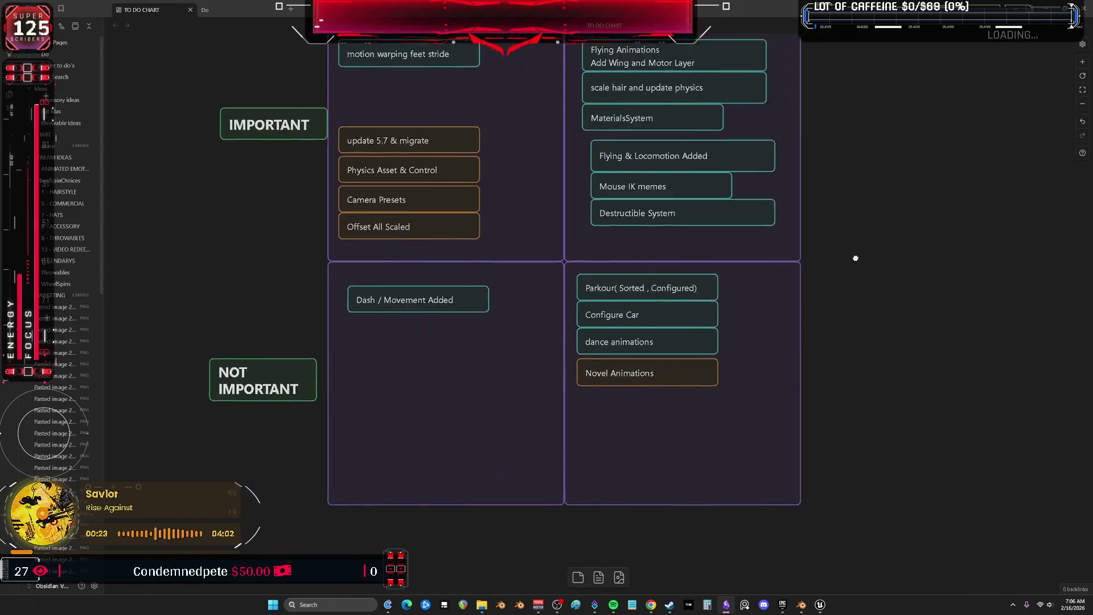
scroll(874, 311, down, 2)
scroll(859, 284, right, 2)
scroll(844, 260, left, 4)
scroll(843, 260, up, 1)
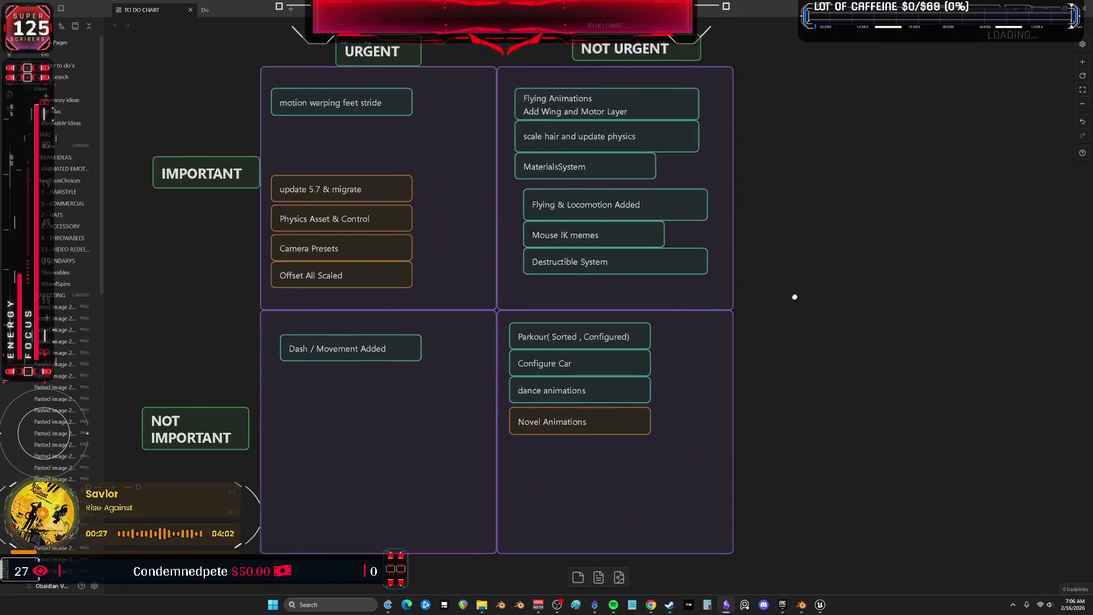
mouse_move(743, 339)
mouse_down()
mouse_move(683, 340)
mouse_move(860, 450)
mouse_move(774, 340)
mouse_move(749, 336)
mouse_move(878, 315)
mouse_move(886, 295)
mouse_move(749, 264)
mouse_move(781, 177)
mouse_move(882, 148)
mouse_move(936, 199)
mouse_move(826, 367)
mouse_move(840, 343)
mouse_move(833, 316)
mouse_move(815, 311)
mouse_move(913, 326)
mouse_move(928, 434)
mouse_move(876, 471)
mouse_move(840, 525)
mouse_up()
mouse_move(917, 560)
mouse_down()
mouse_move(938, 569)
mouse_move(787, 575)
mouse_move(897, 543)
mouse_move(870, 443)
mouse_move(810, 501)
mouse_move(853, 517)
mouse_move(825, 520)
mouse_move(940, 467)
mouse_move(792, 469)
mouse_move(884, 399)
mouse_move(956, 313)
mouse_move(784, 343)
mouse_move(981, 343)
mouse_move(811, 392)
mouse_move(967, 347)
mouse_move(831, 313)
mouse_move(969, 313)
mouse_move(1033, 330)
mouse_move(893, 316)
mouse_move(757, 321)
mouse_move(928, 342)
mouse_move(797, 336)
mouse_move(957, 361)
mouse_move(839, 347)
mouse_move(936, 335)
mouse_move(788, 322)
mouse_move(946, 305)
mouse_move(754, 361)
mouse_move(954, 337)
mouse_move(808, 369)
mouse_move(876, 371)
mouse_move(772, 376)
mouse_move(902, 334)
mouse_move(778, 392)
mouse_move(884, 270)
mouse_move(811, 392)
mouse_move(934, 341)
mouse_move(932, 459)
mouse_move(953, 474)
mouse_move(930, 392)
mouse_move(940, 276)
mouse_move(846, 383)
mouse_move(742, 234)
mouse_move(905, 278)
mouse_move(781, 324)
mouse_move(878, 404)
mouse_up()
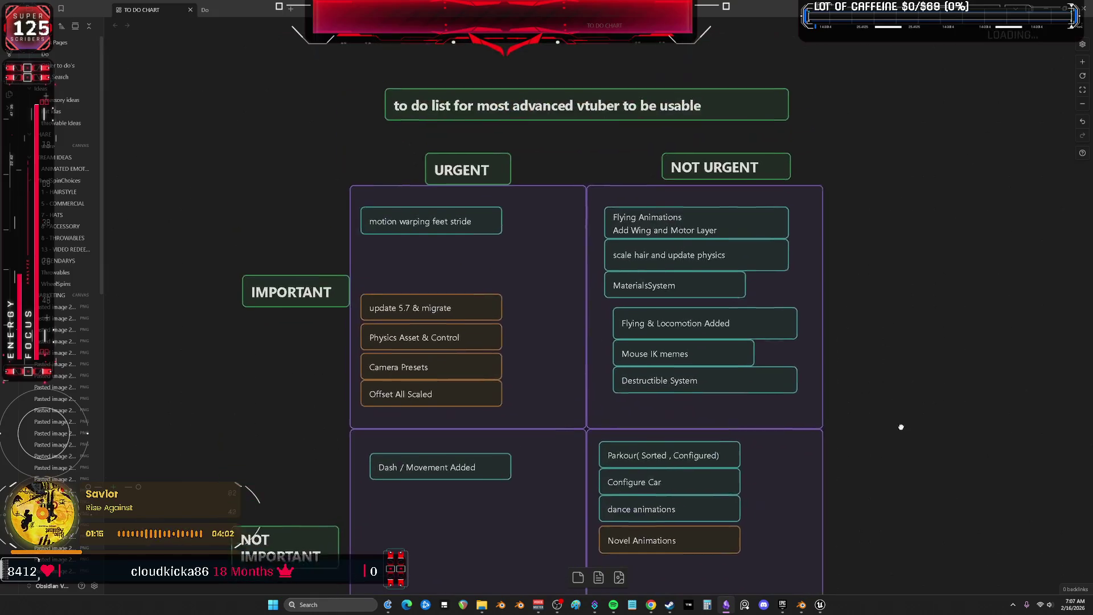
mouse_move(900, 419)
mouse_down()
mouse_move(888, 400)
mouse_move(914, 355)
mouse_move(937, 224)
mouse_move(928, 319)
mouse_move(837, 341)
mouse_move(777, 236)
mouse_move(888, 250)
mouse_move(812, 298)
mouse_move(920, 307)
mouse_move(809, 340)
mouse_move(951, 321)
mouse_move(791, 330)
mouse_move(893, 316)
mouse_move(798, 318)
mouse_move(930, 313)
mouse_move(832, 334)
mouse_move(952, 317)
mouse_move(835, 324)
mouse_move(945, 407)
mouse_move(849, 424)
mouse_move(968, 555)
mouse_move(852, 559)
mouse_move(959, 391)
mouse_move(842, 407)
mouse_move(880, 402)
mouse_move(922, 420)
mouse_move(894, 420)
mouse_move(928, 399)
mouse_move(893, 406)
mouse_move(945, 409)
mouse_move(893, 398)
mouse_move(944, 425)
mouse_move(890, 405)
mouse_move(933, 380)
mouse_move(952, 451)
mouse_move(823, 463)
mouse_move(913, 458)
mouse_move(943, 476)
mouse_move(923, 454)
mouse_move(852, 434)
mouse_move(846, 446)
mouse_move(878, 311)
mouse_move(816, 418)
mouse_move(823, 430)
mouse_move(906, 453)
mouse_move(829, 442)
mouse_move(859, 417)
mouse_move(825, 434)
mouse_move(918, 460)
mouse_move(879, 339)
mouse_move(874, 455)
mouse_move(926, 440)
mouse_move(829, 434)
mouse_move(849, 446)
mouse_move(937, 324)
mouse_move(826, 358)
mouse_move(847, 446)
mouse_move(939, 369)
mouse_move(972, 402)
mouse_move(878, 386)
mouse_move(823, 404)
mouse_move(904, 378)
mouse_move(932, 437)
mouse_move(923, 415)
mouse_move(851, 401)
mouse_move(882, 385)
mouse_up()
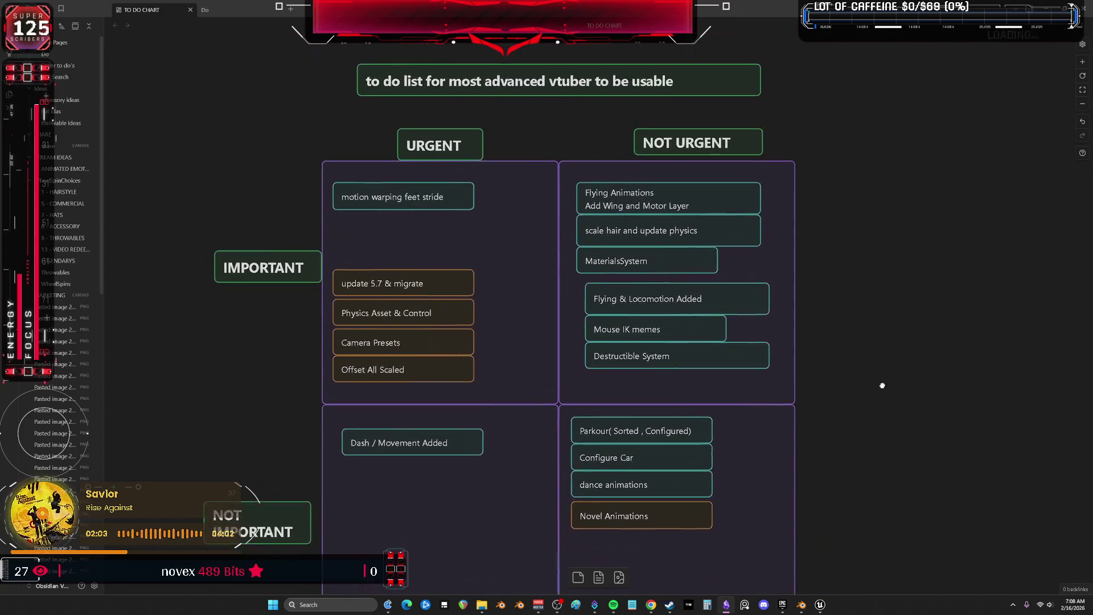
scroll(562, 251, down, 1)
scroll(421, 311, up, 3)
scroll(450, 322, down, 2)
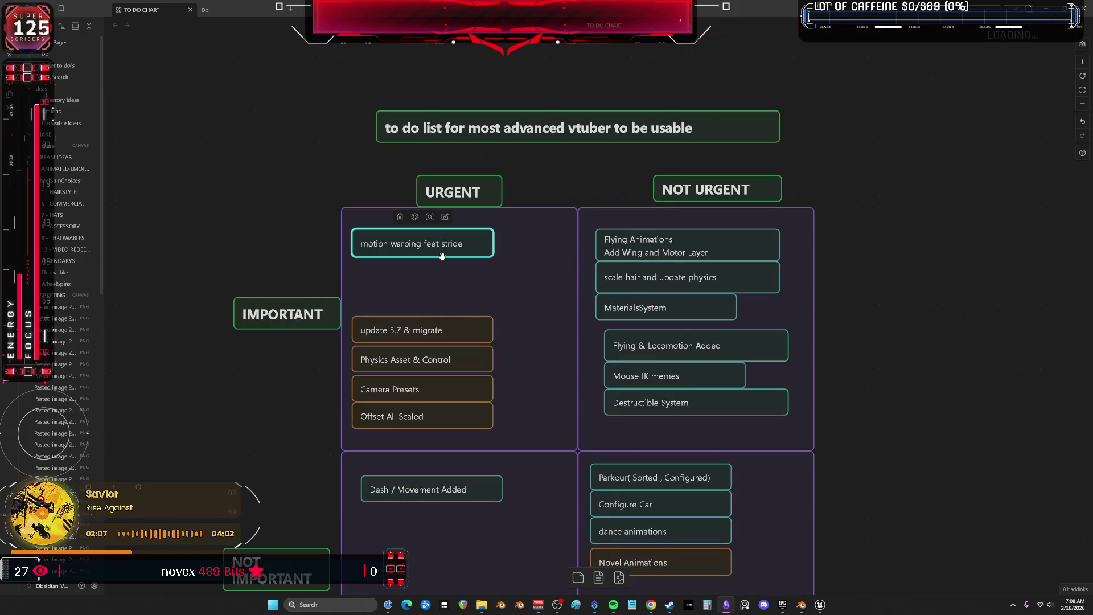
drag(441, 256, 567, 394)
click(821, 606)
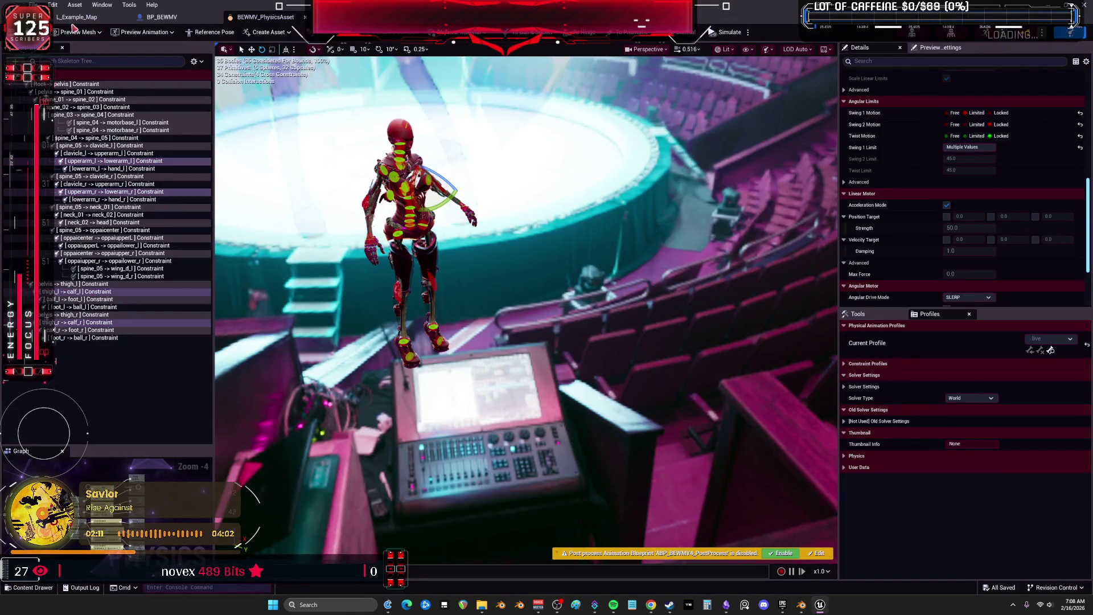
Set the Mesh component's Animation Mode to Use Animation Blueprint with Temp_AnimBlueprint
click(306, 18)
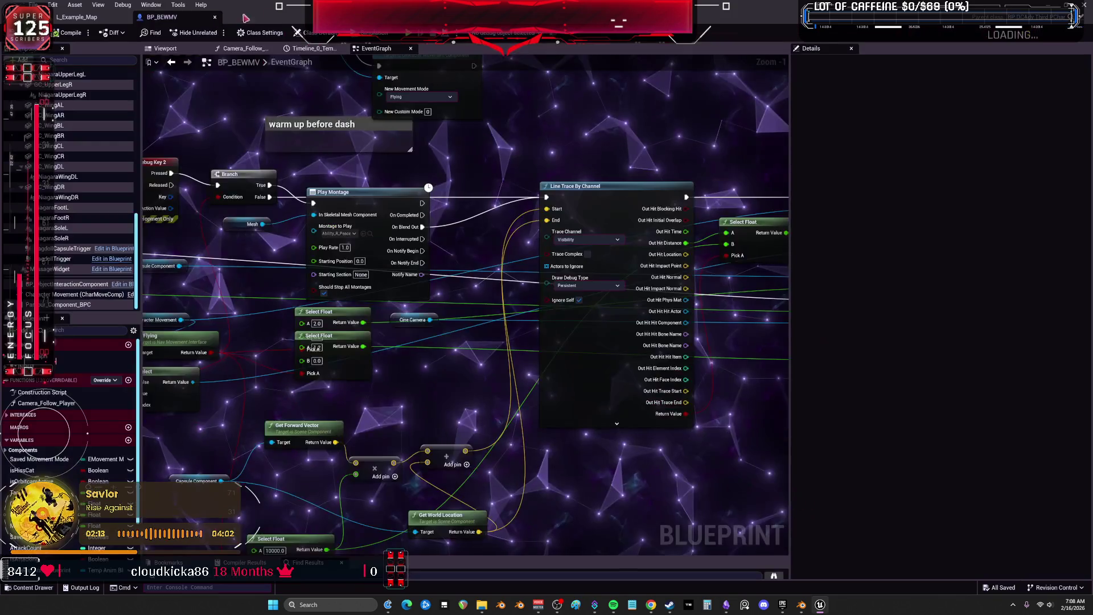
scroll(96, 192, up, 10)
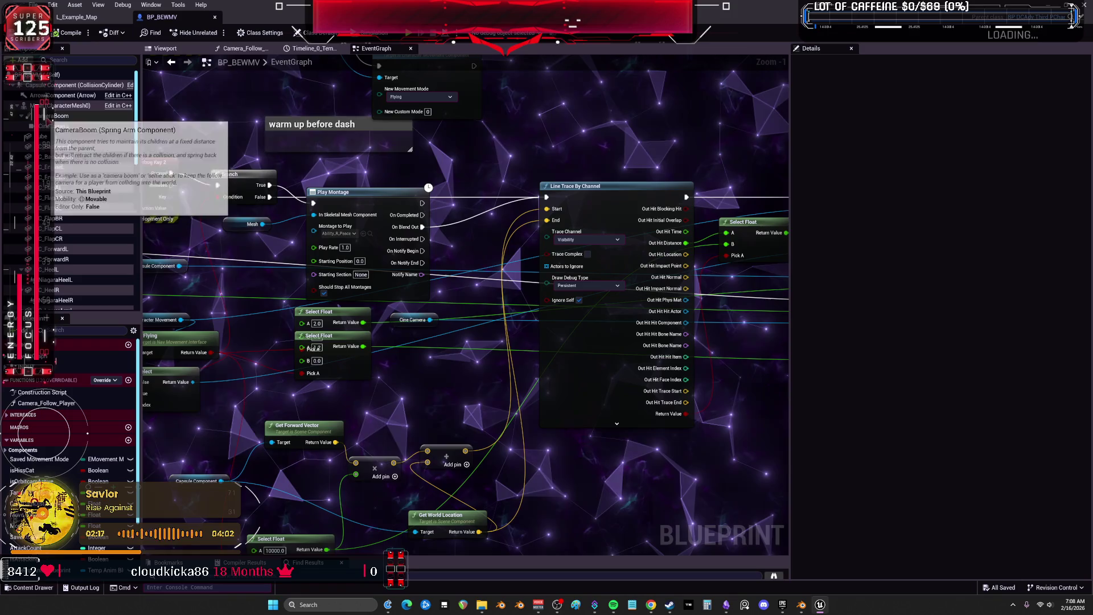
click(71, 105)
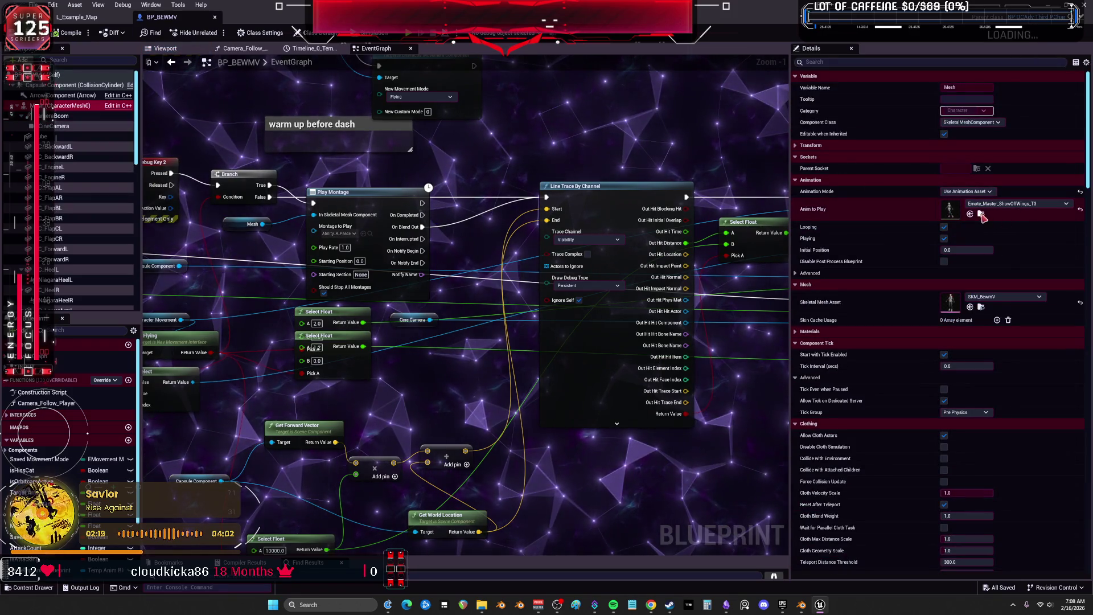
click(968, 191)
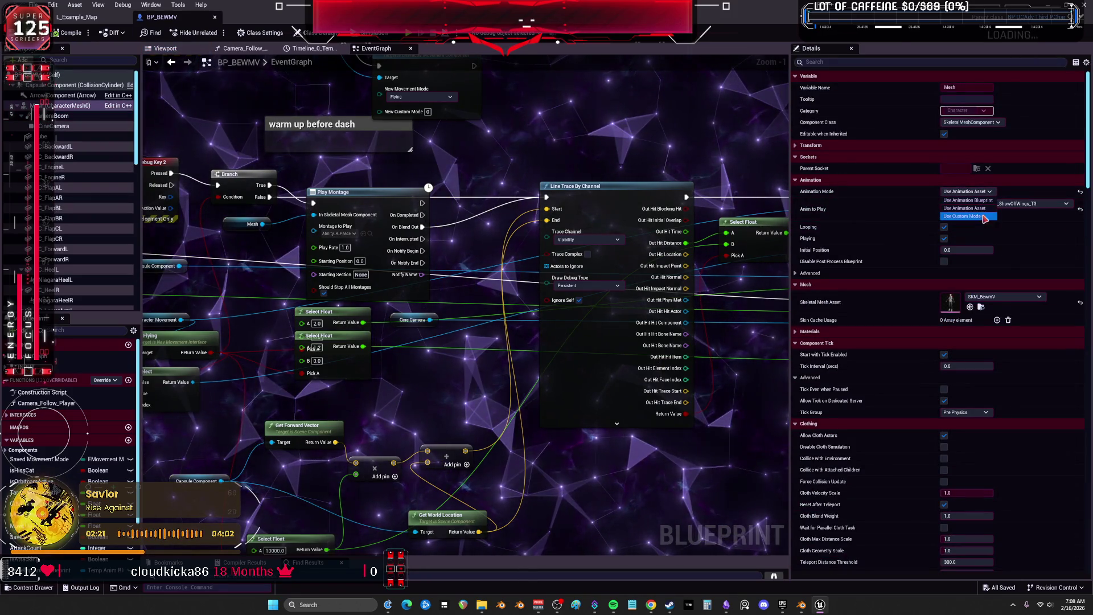
click(971, 200)
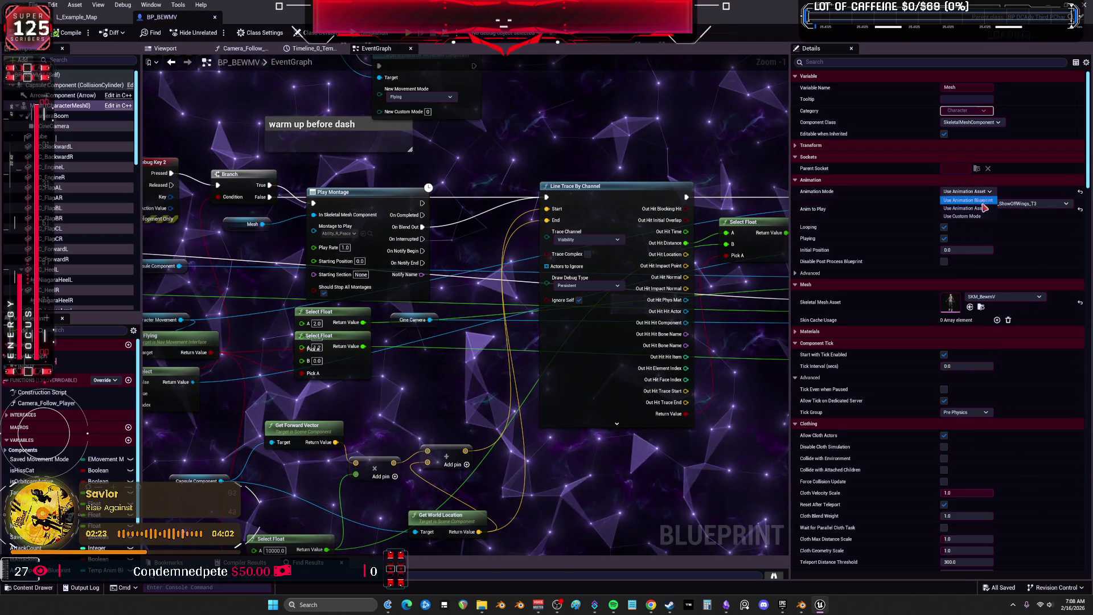
click(993, 203)
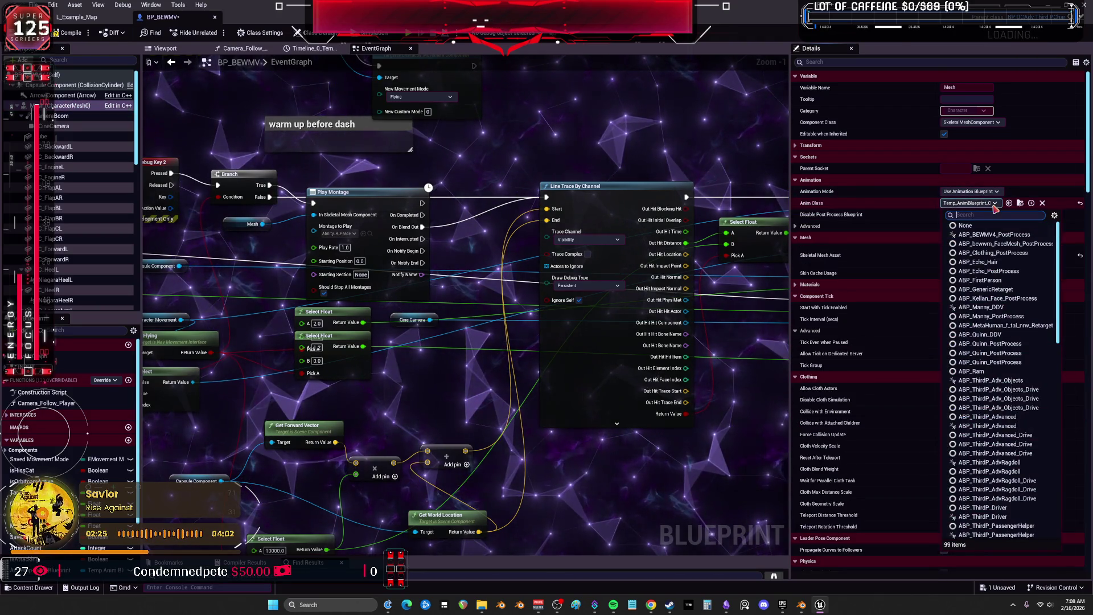
key(Escape)
right_click(994, 206)
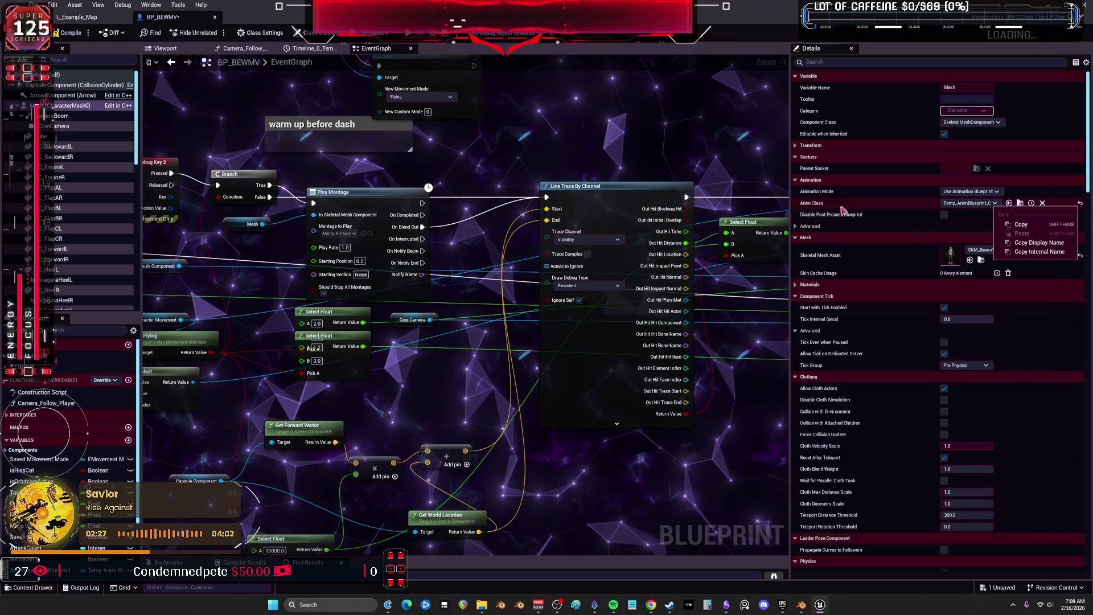
Compile BP_BEWMV and browse to Temp_AnimBlueprint among the ParagonYin assets
click(165, 48)
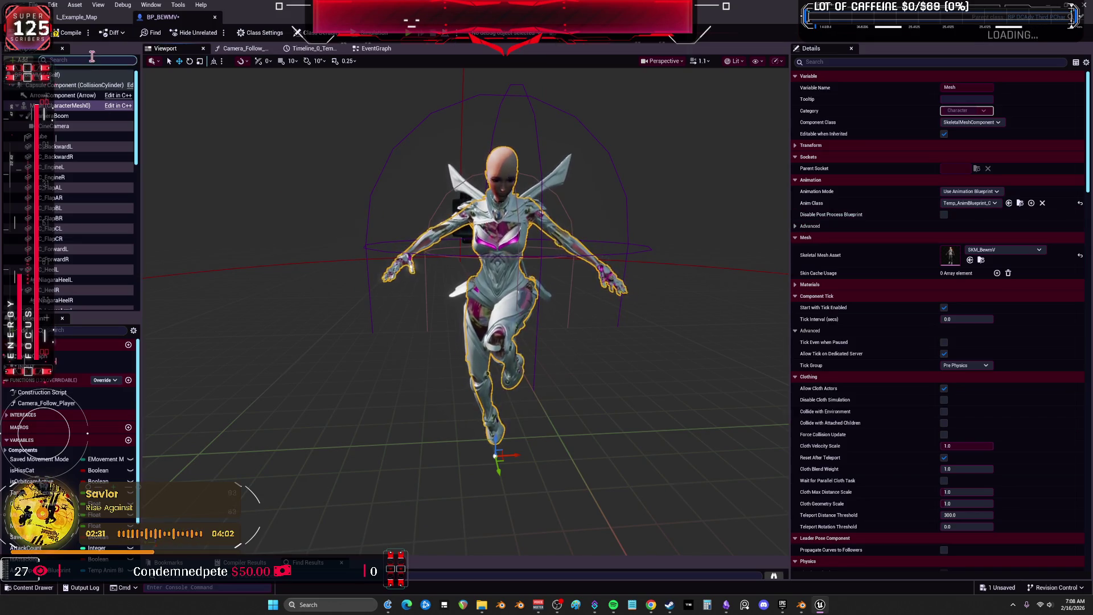
click(73, 34)
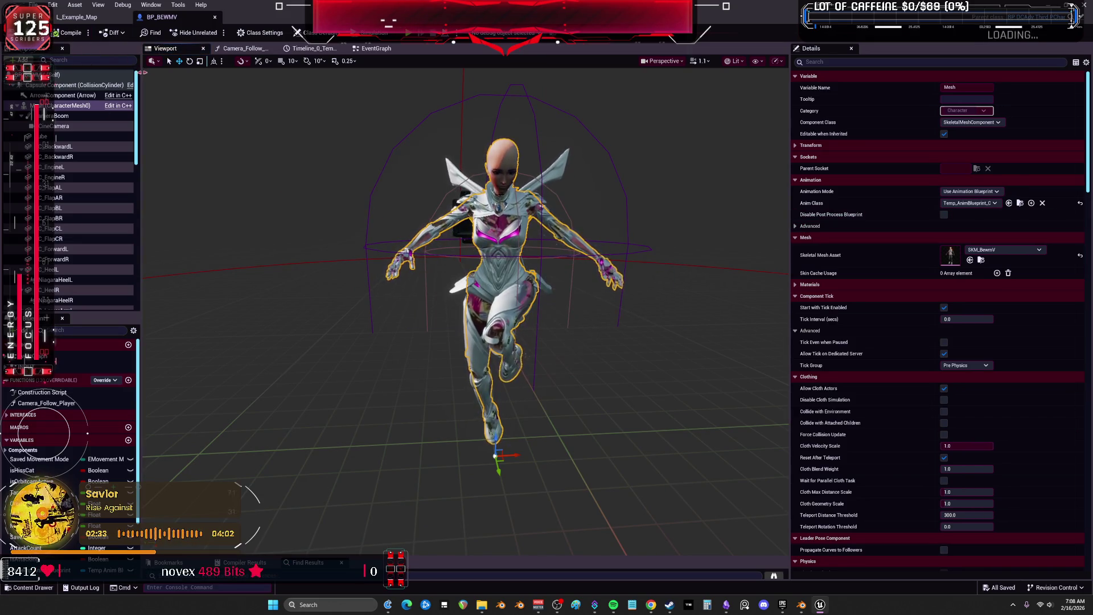
click(1019, 203)
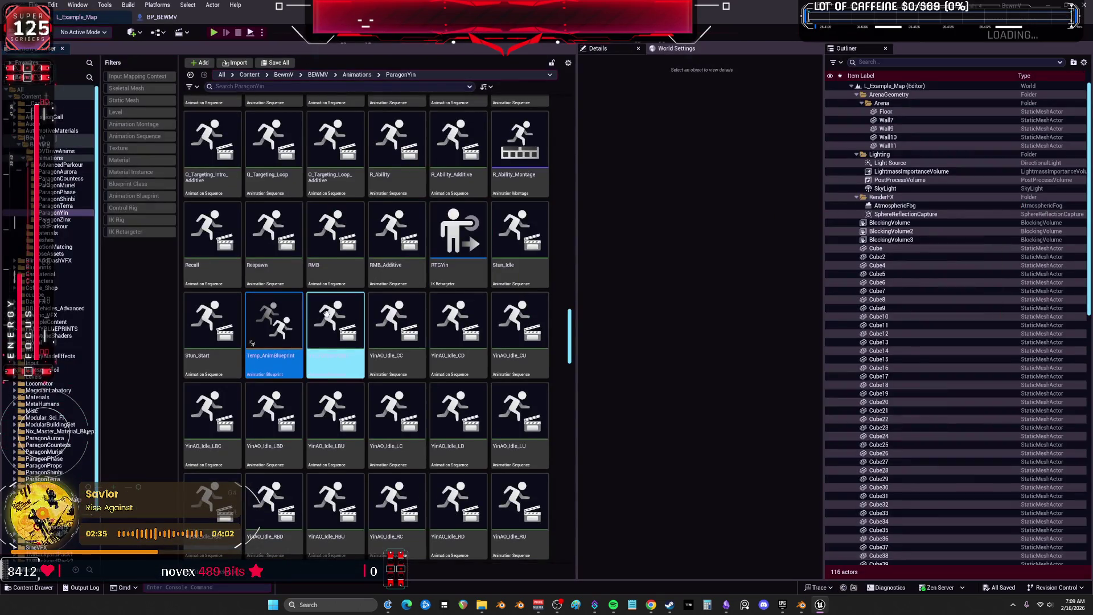
Open Temp_AnimBlueprint full screen, wire Component To Local into Output Pose Result, and compile
double_click(274, 322)
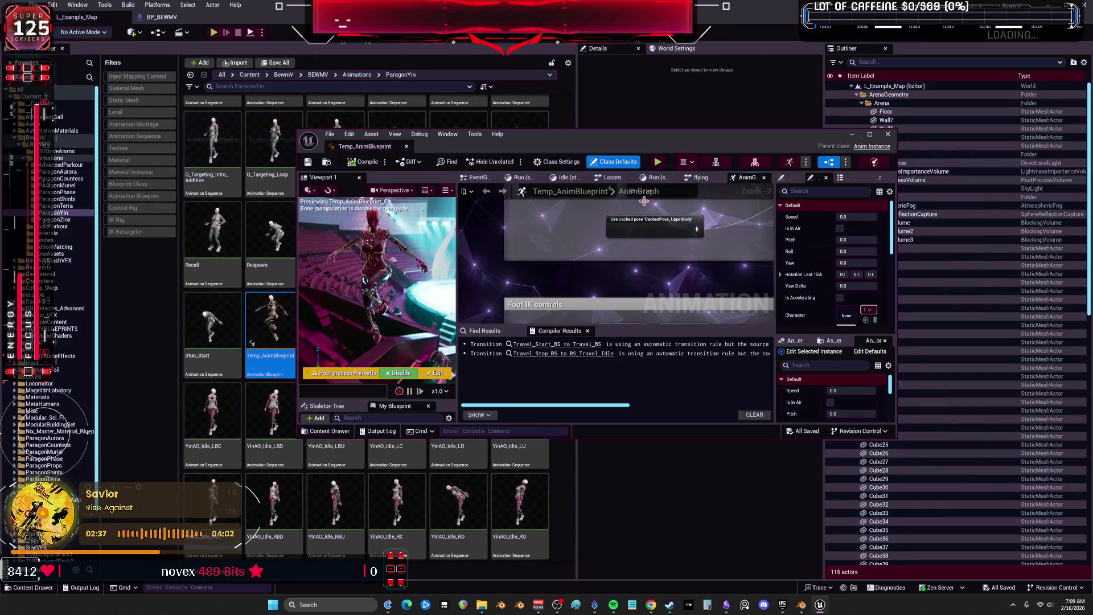
double_click(623, 146)
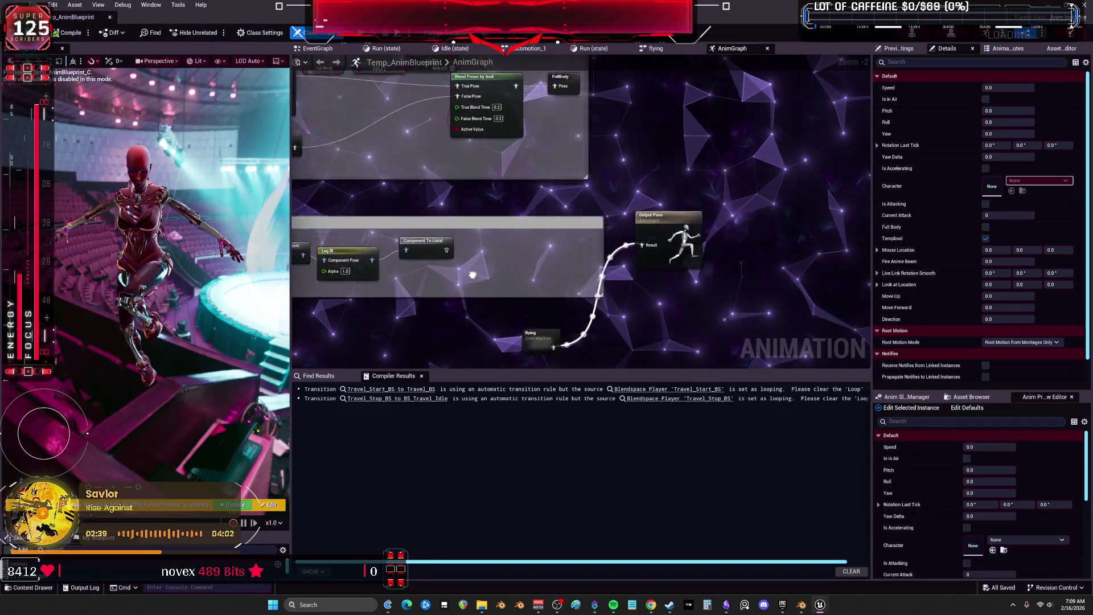
drag(414, 245, 612, 236)
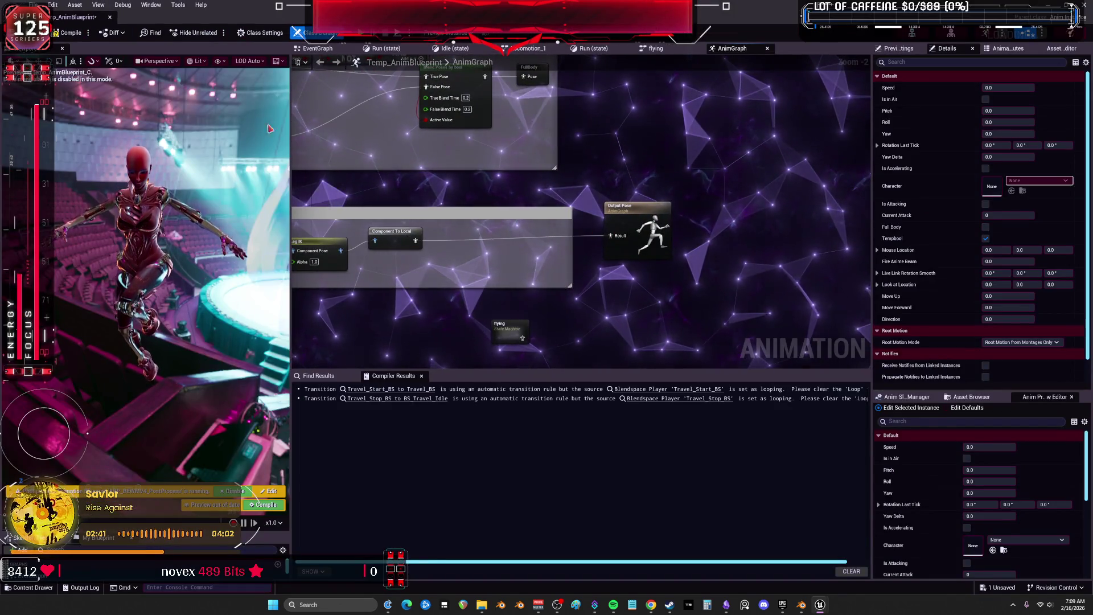
click(67, 32)
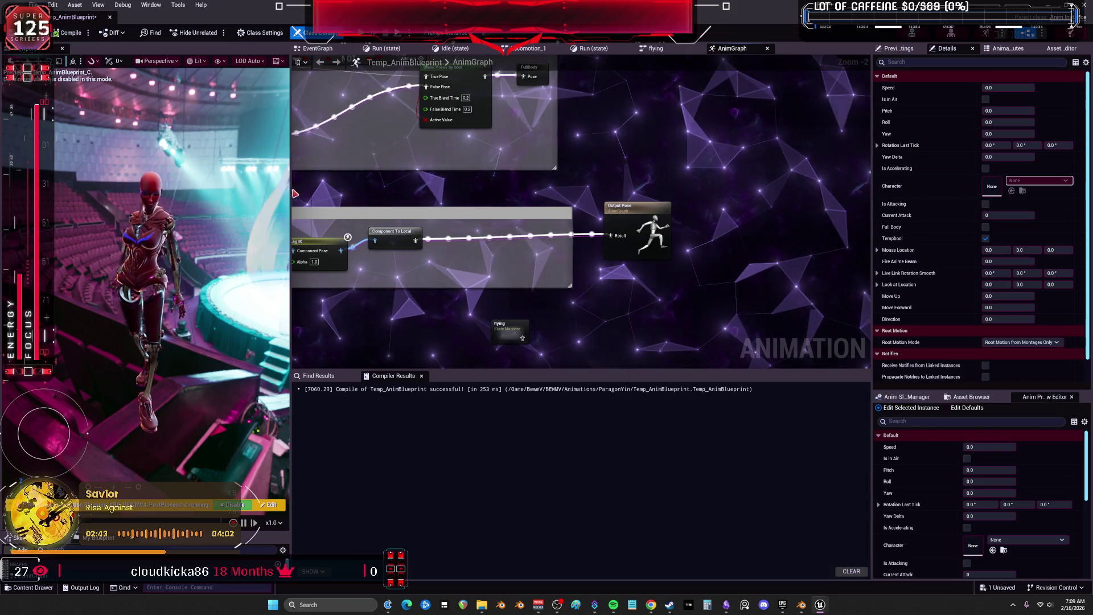
drag(425, 192, 631, 285)
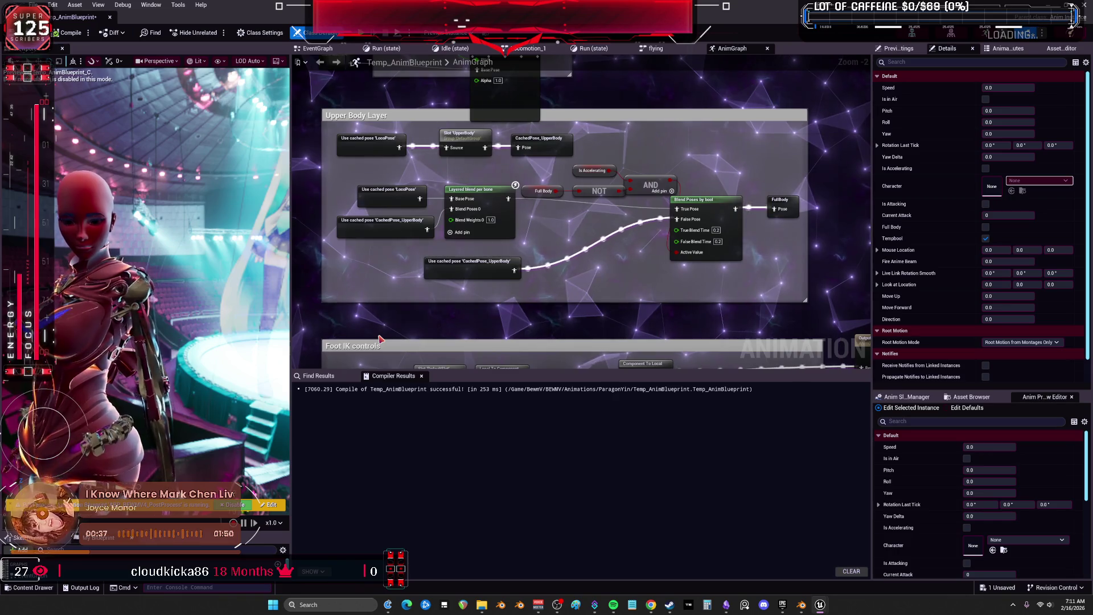
scroll(555, 235, down, 3)
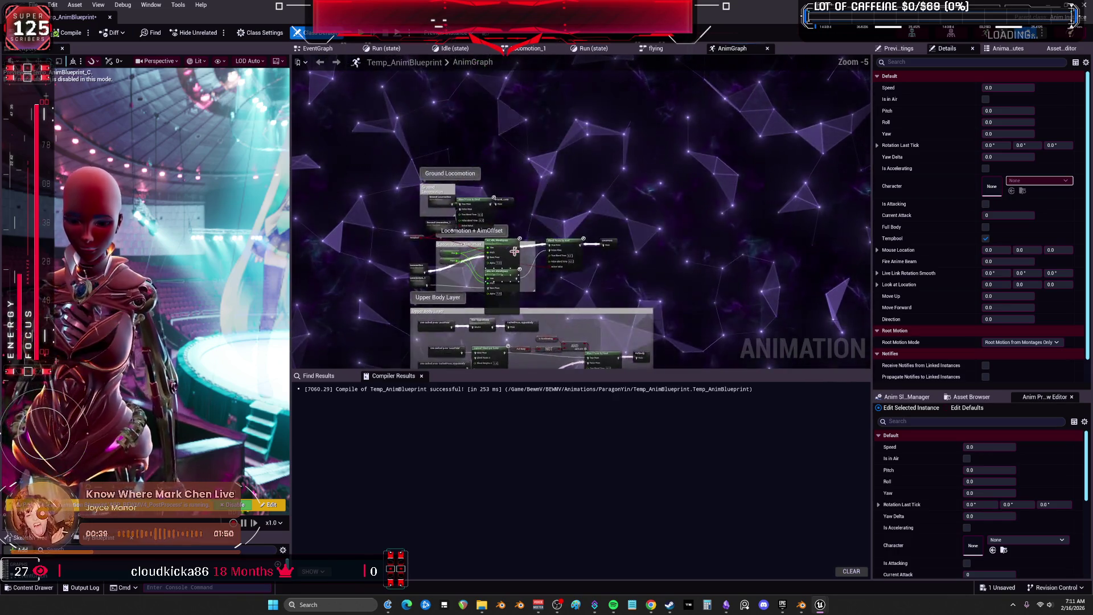
Look inside the Locomotion state machine and its Idle/Jogs state, then return to the AnimGraph
scroll(436, 260, up, 4)
click(391, 295)
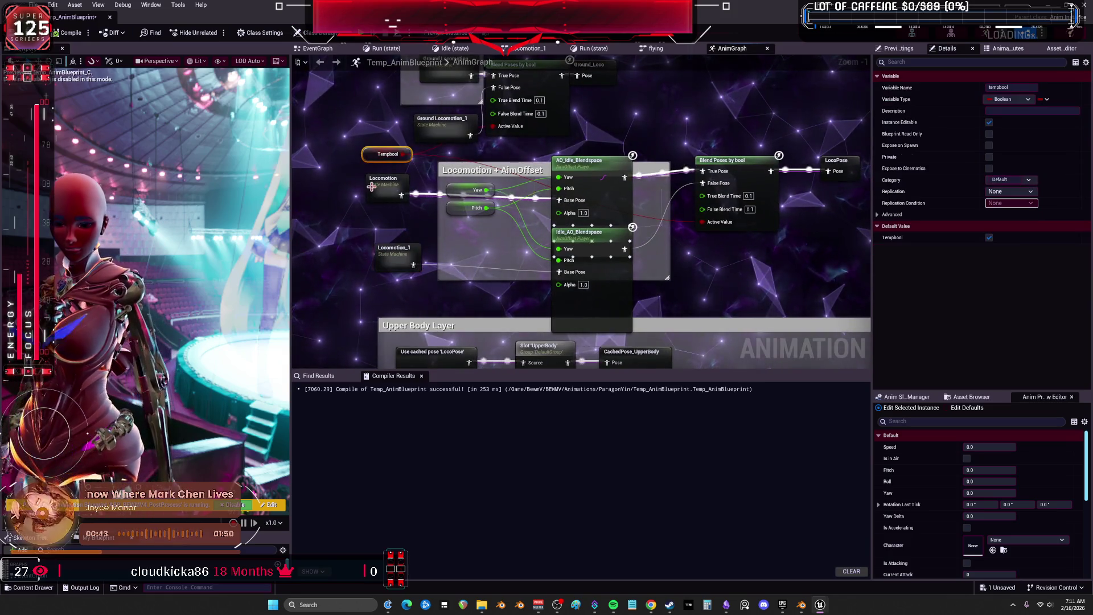
double_click(383, 181)
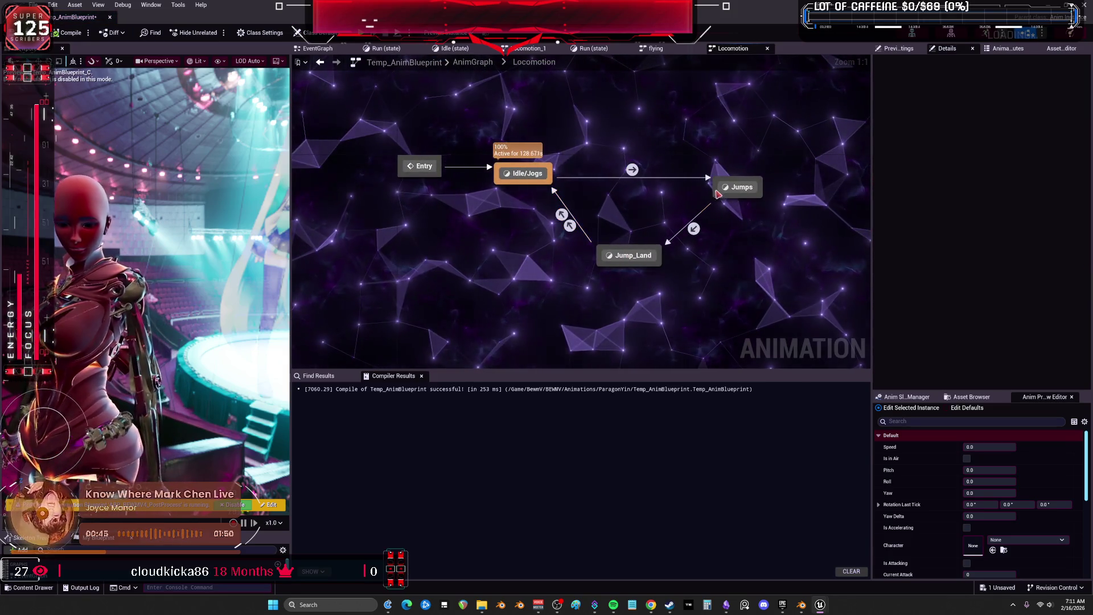
double_click(523, 174)
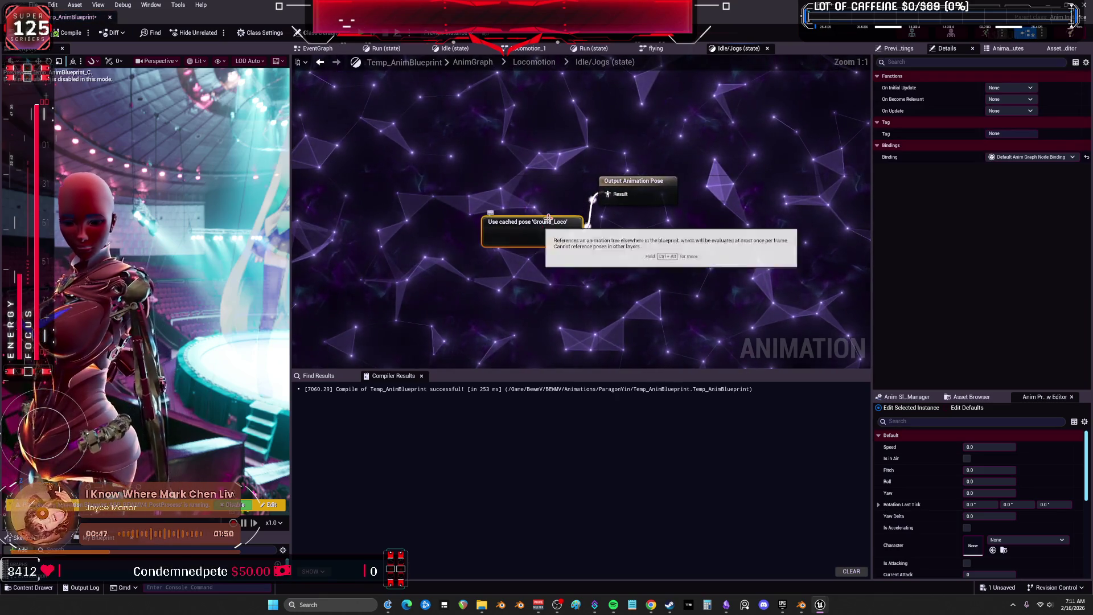
click(320, 61)
click(320, 62)
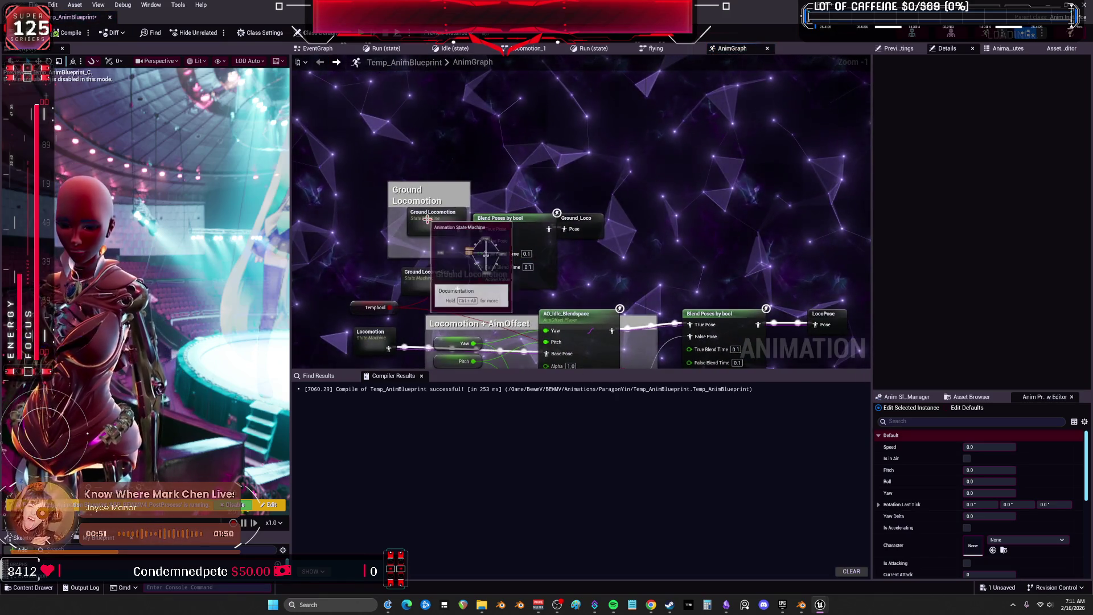
Open Ground Locomotion's Run state and its JogFwdSlopeLean blend space
double_click(427, 219)
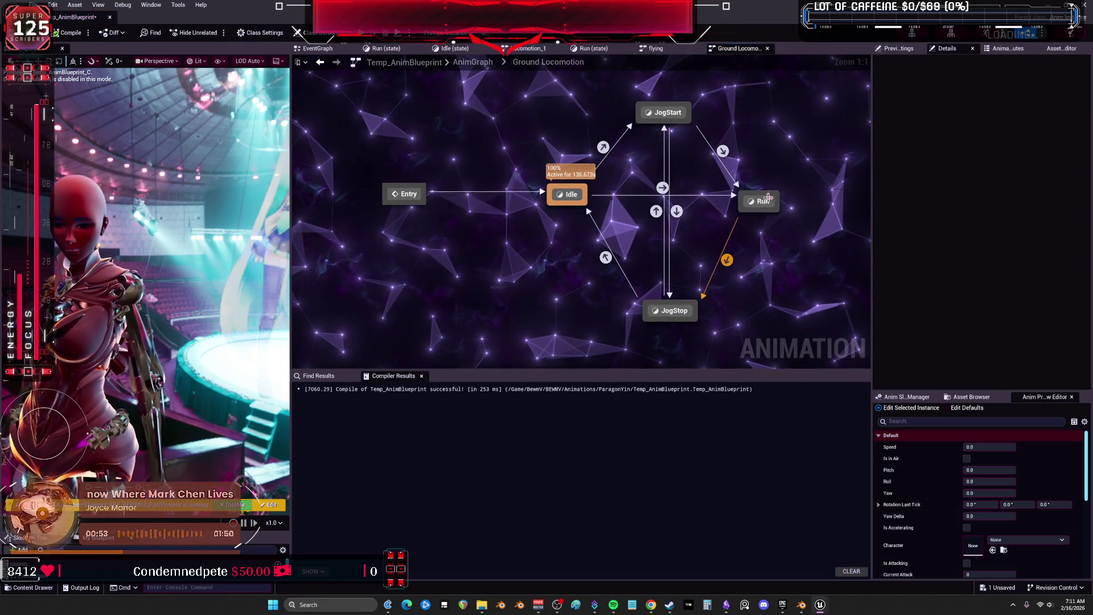
double_click(762, 200)
click(592, 234)
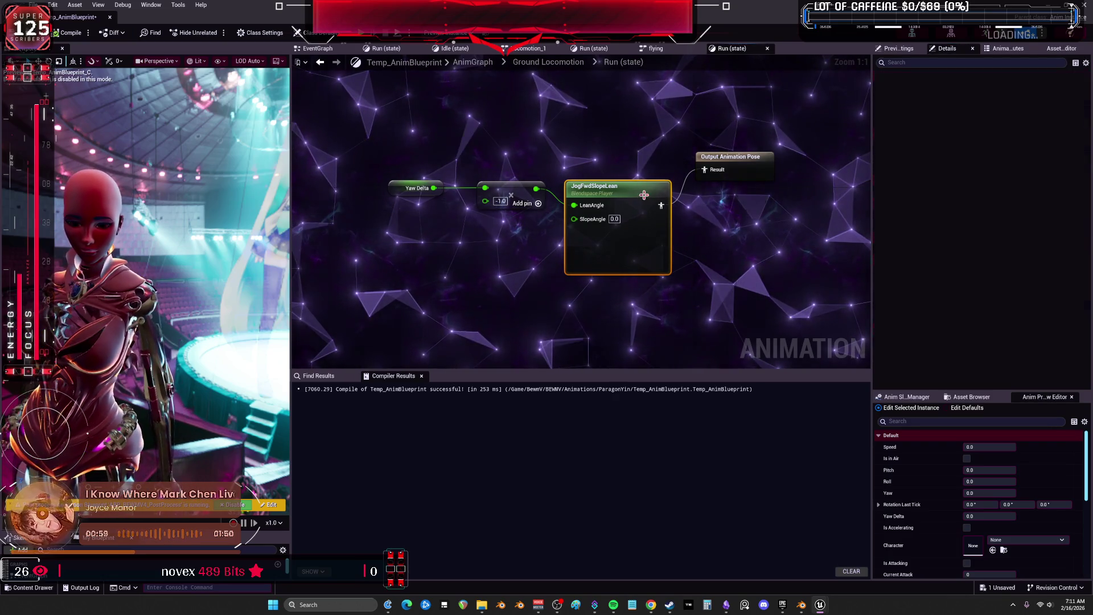
double_click(676, 216)
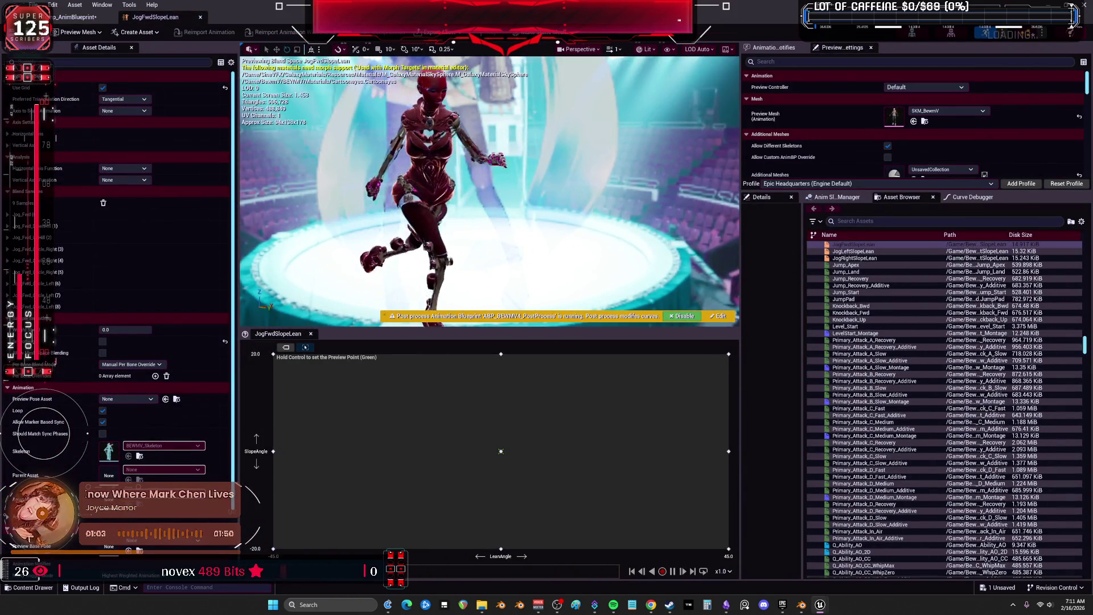
key(ctrl)
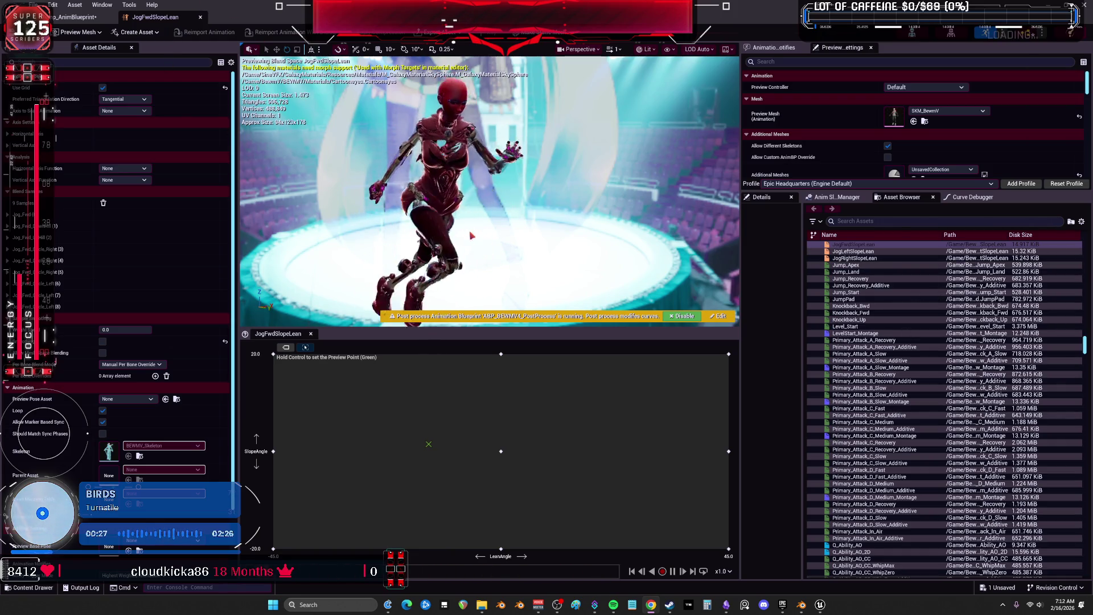
click(80, 17)
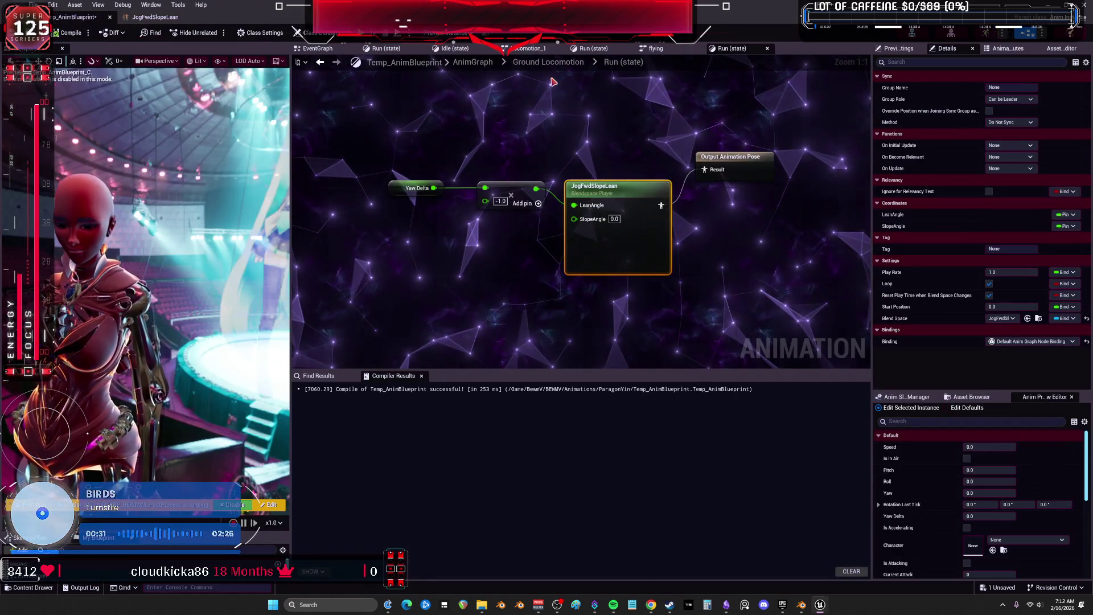
Open the main AnimGraph and search the Plugins window for 'strid'
click(473, 62)
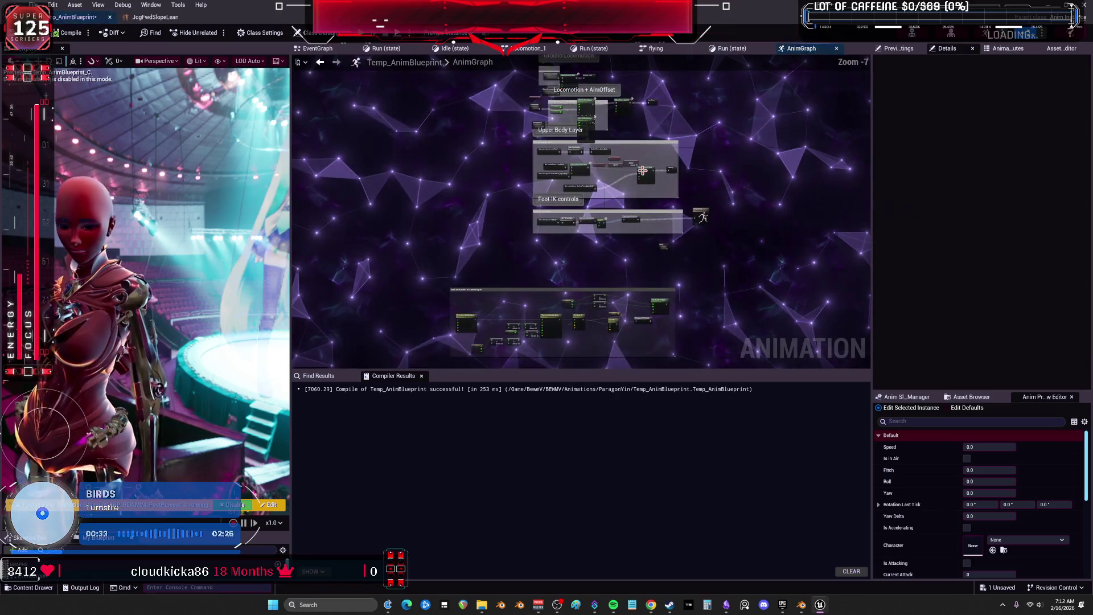
scroll(642, 170, up, 5)
right_click(615, 237)
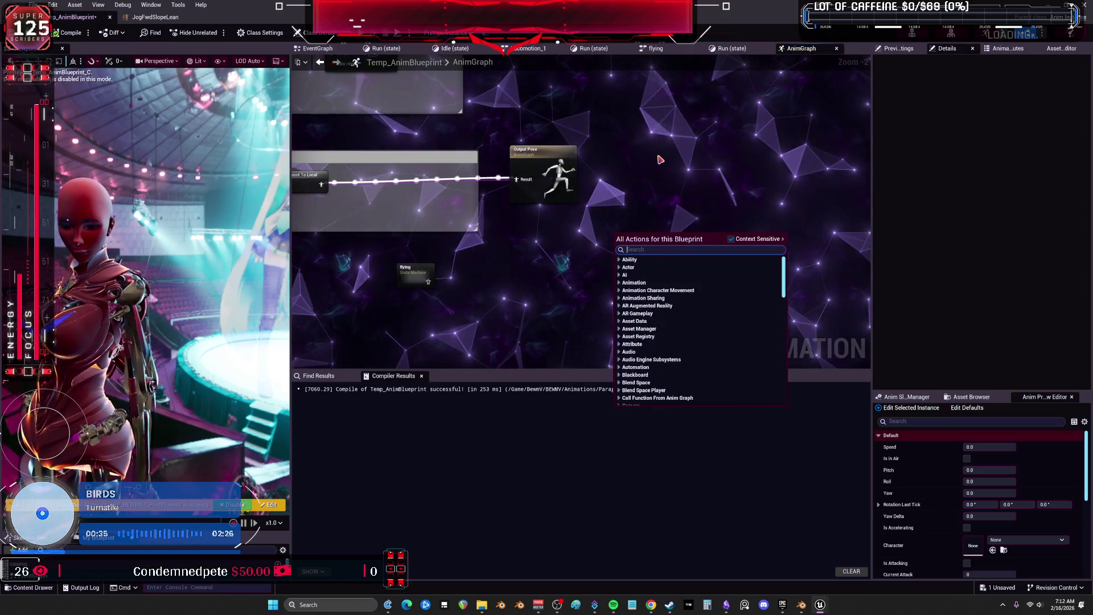
key(Escape)
click(52, 4)
click(97, 121)
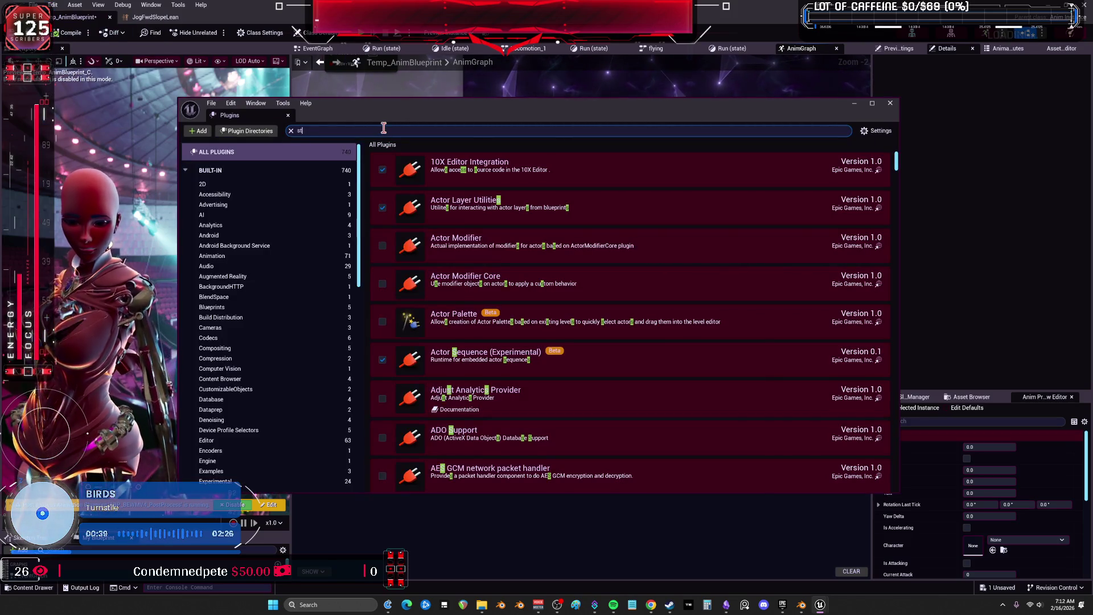
text(stride)
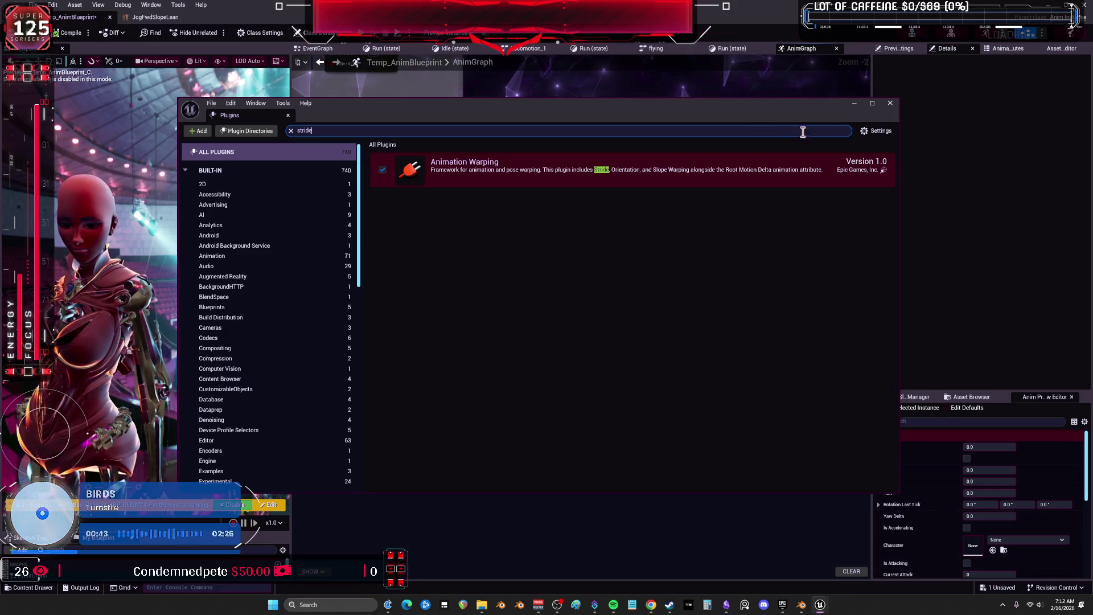
click(892, 106)
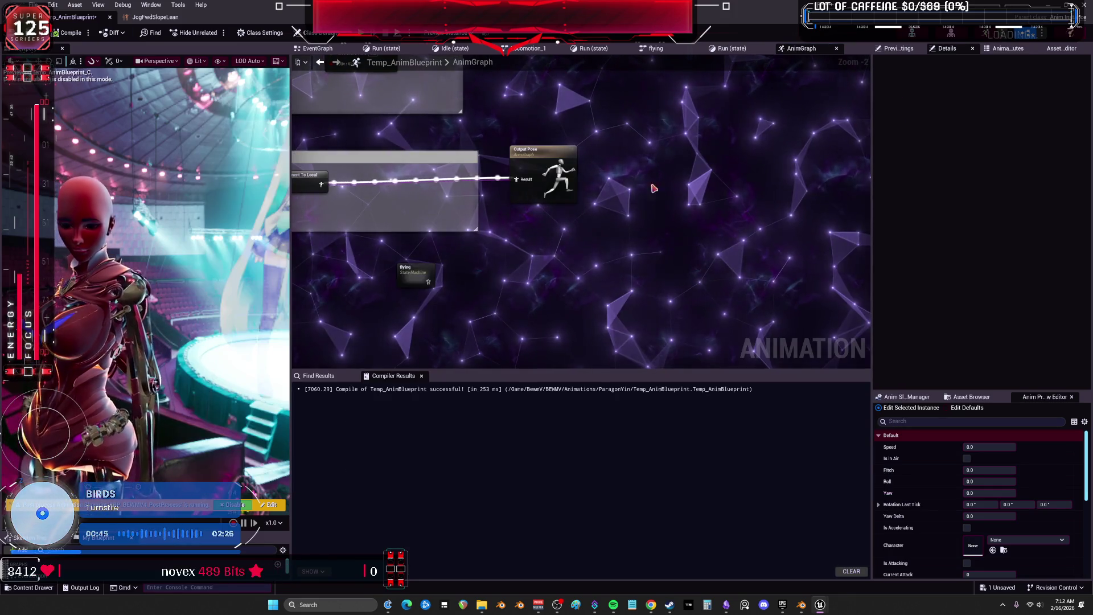
drag(640, 237, 556, 234)
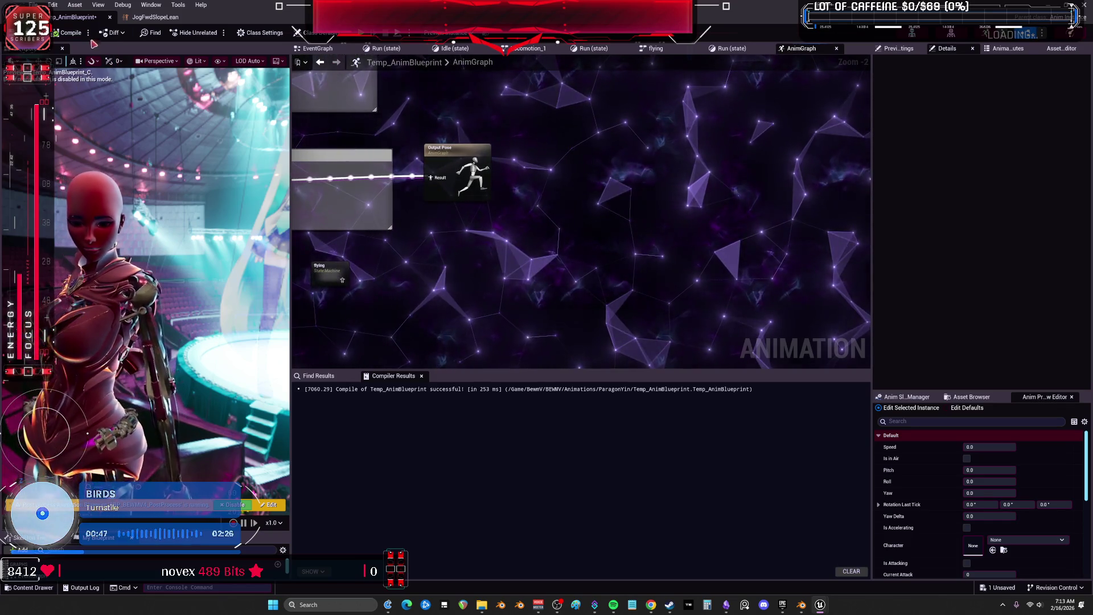
Search the plugins for 'motion' to confirm Animation Warping is enabled
click(52, 5)
click(114, 121)
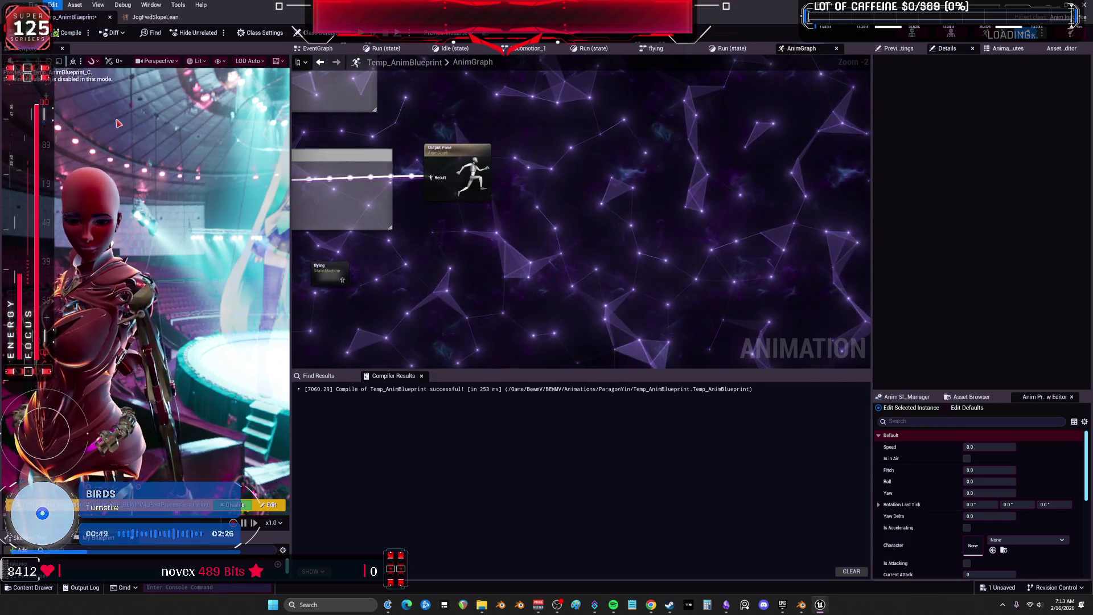
text(m)
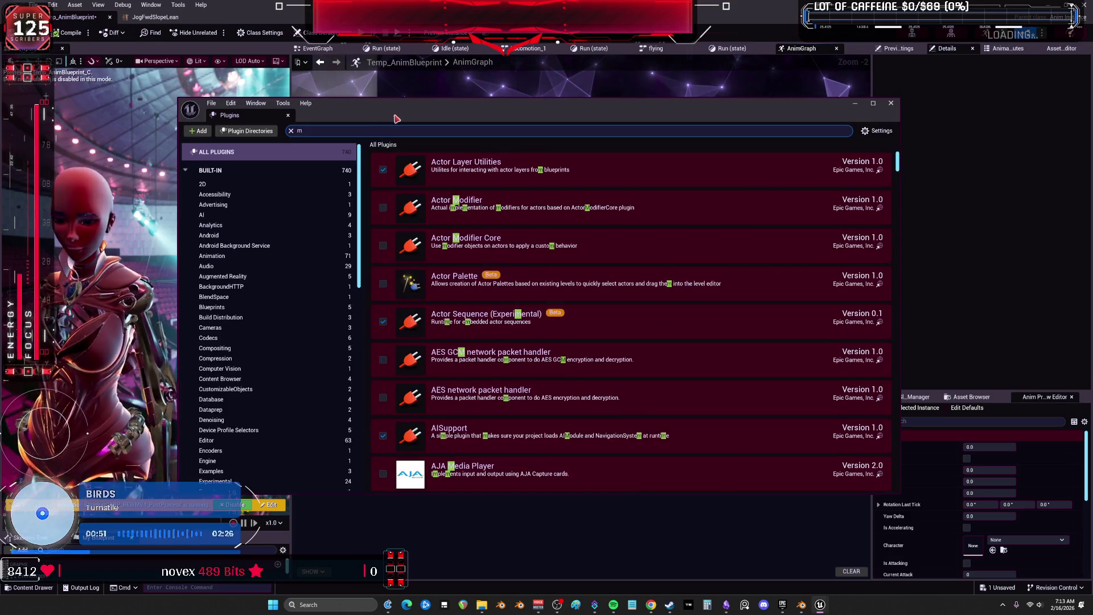
text(otionwa)
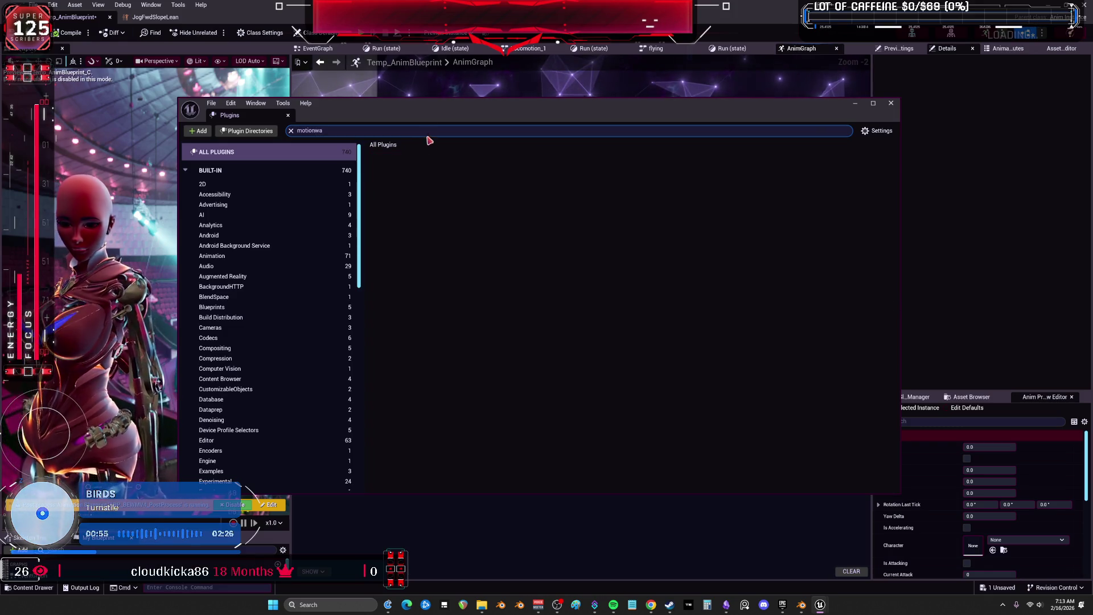
key(BackSpace)
key(BackSpace)
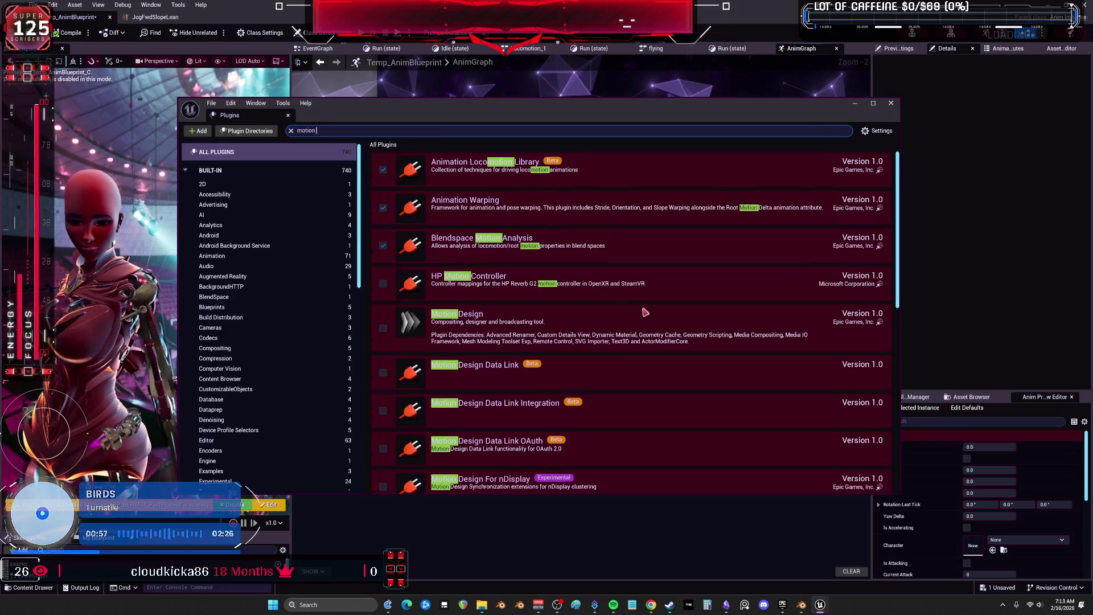
scroll(645, 312, down, 5)
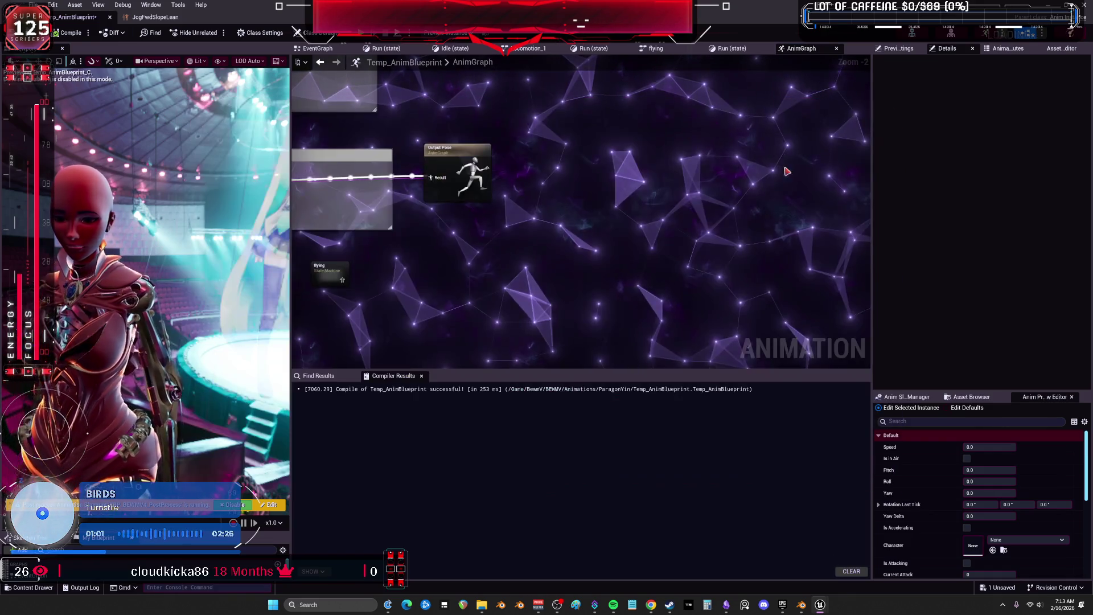
Add a Stride Warping node from a 'stride' search and frame it in the graph
right_click(541, 218)
text(stride)
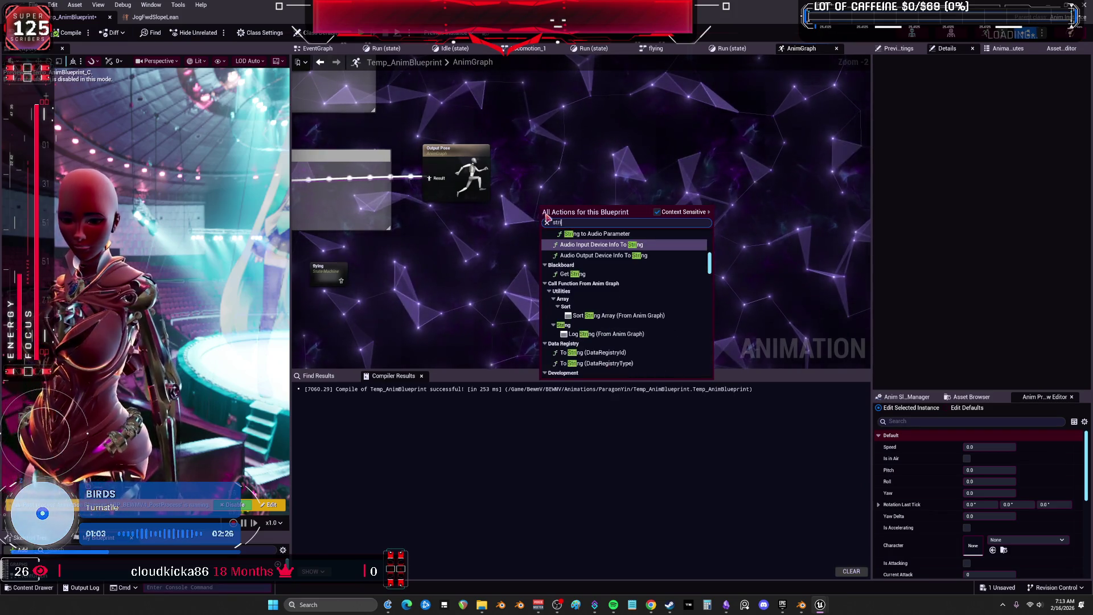
click(607, 242)
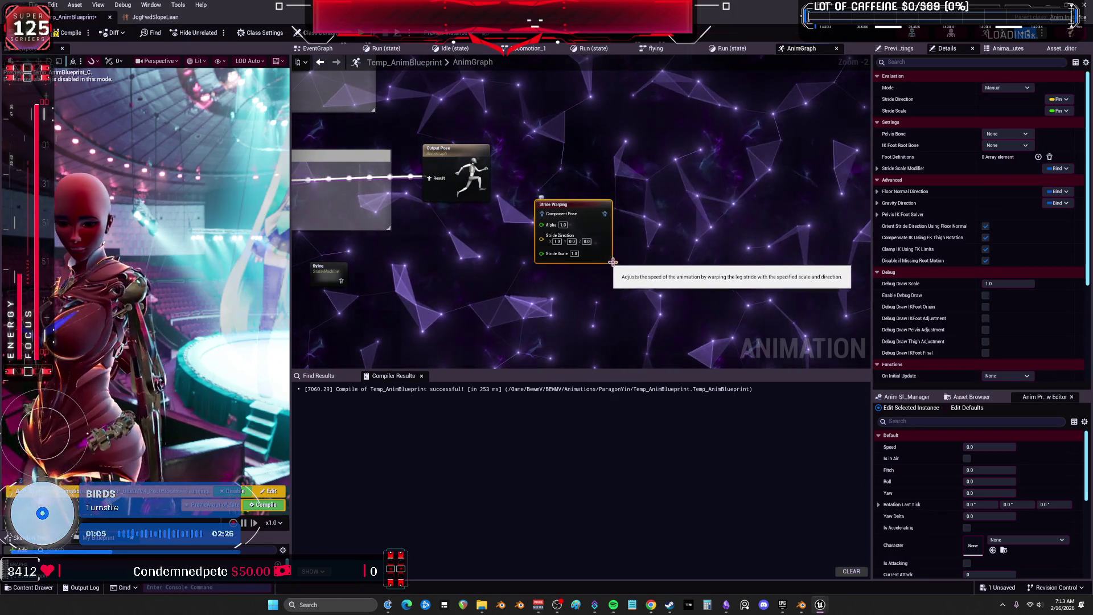
scroll(630, 253, up, 2)
mouse_move(631, 242)
mouse_down()
mouse_move(601, 285)
mouse_move(654, 278)
mouse_up()
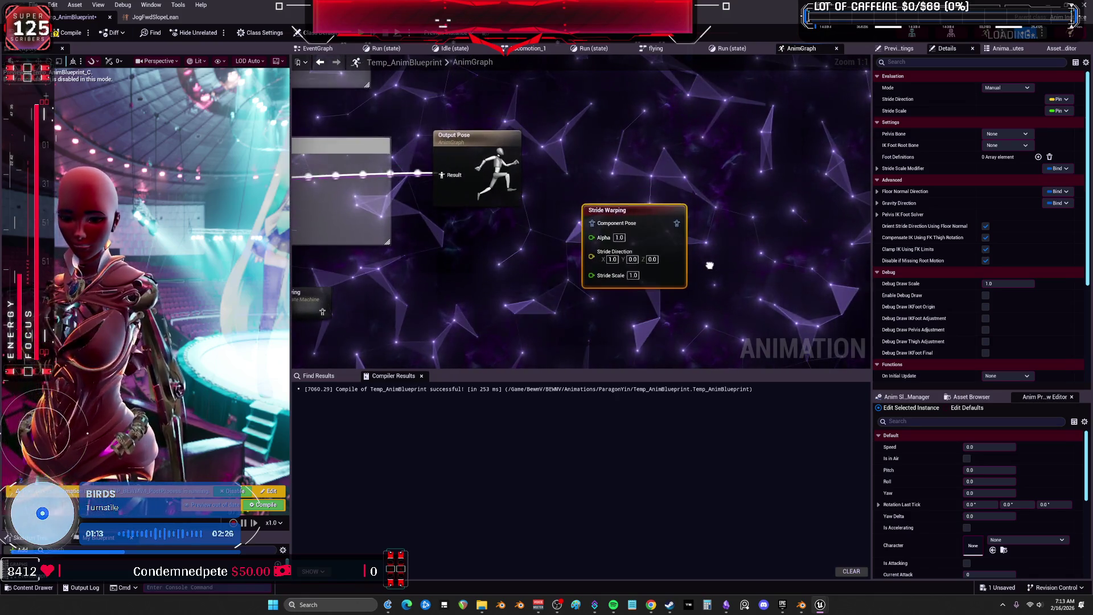
drag(709, 265, 668, 264)
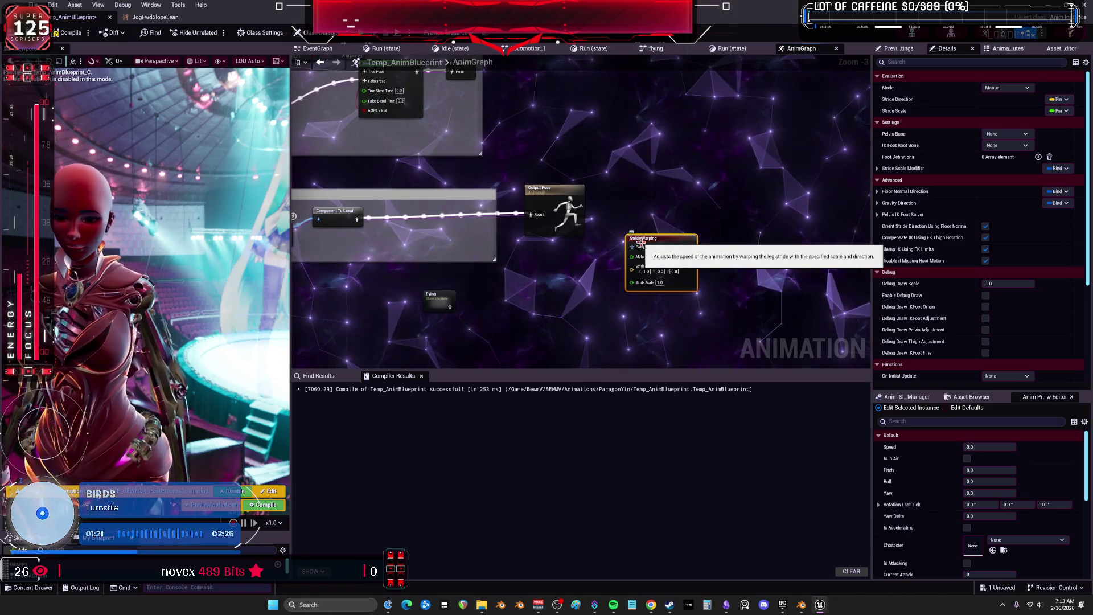
right_click(611, 202)
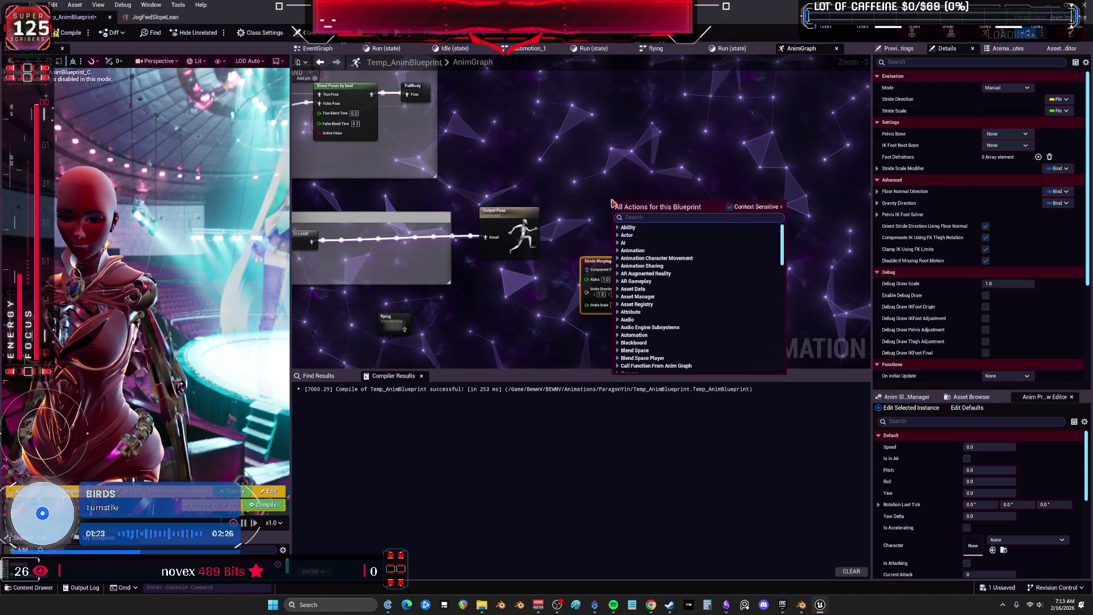
Add an Inertialization node from an 'inert' search
text(inter)
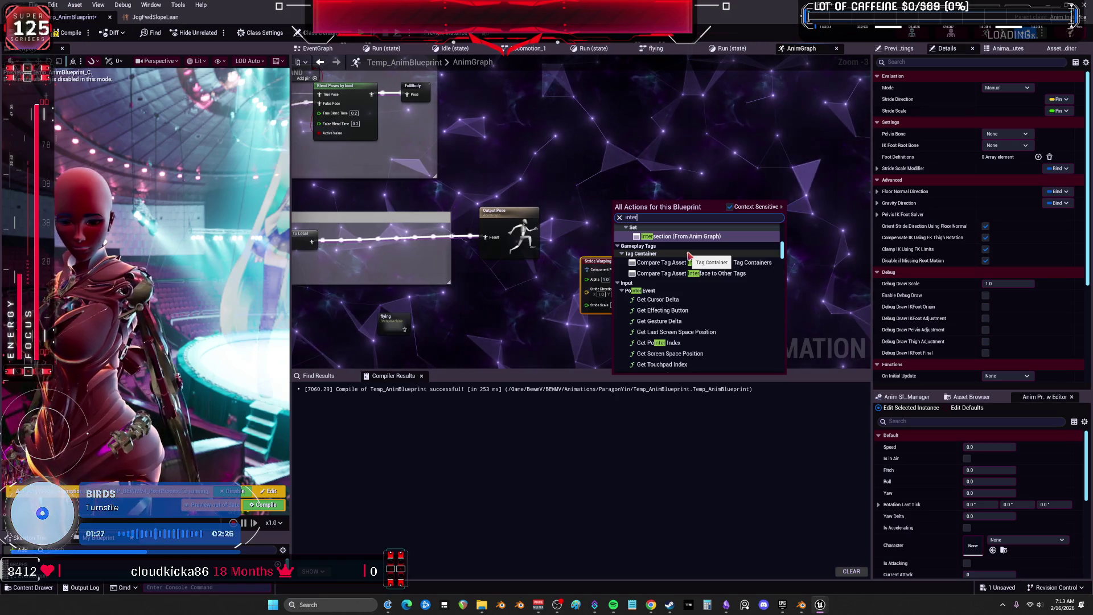
key(BackSpace)
key(BackSpace)
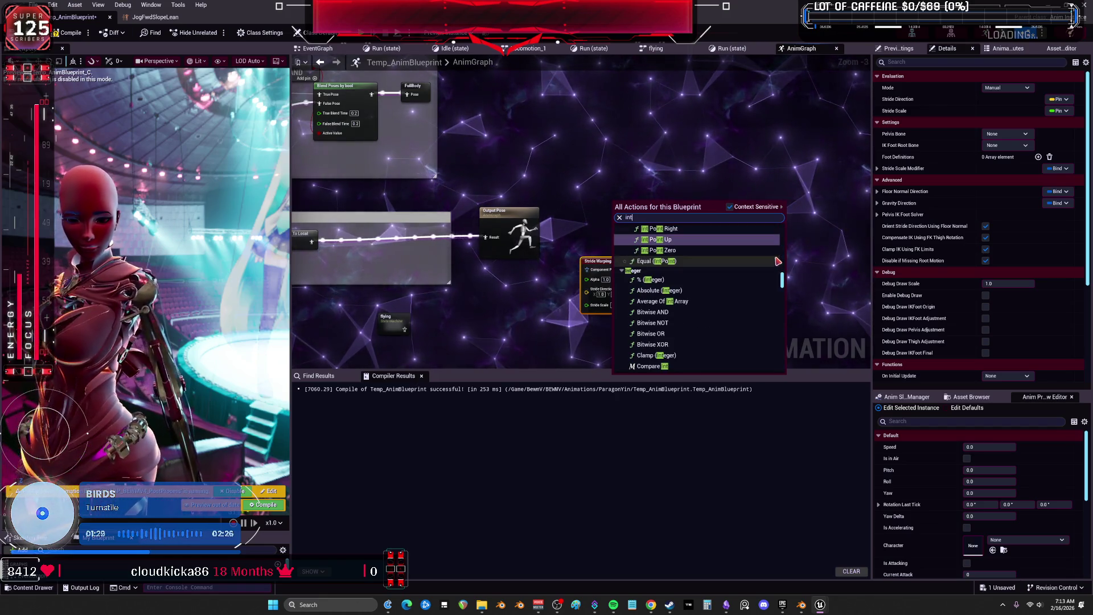
text(ert)
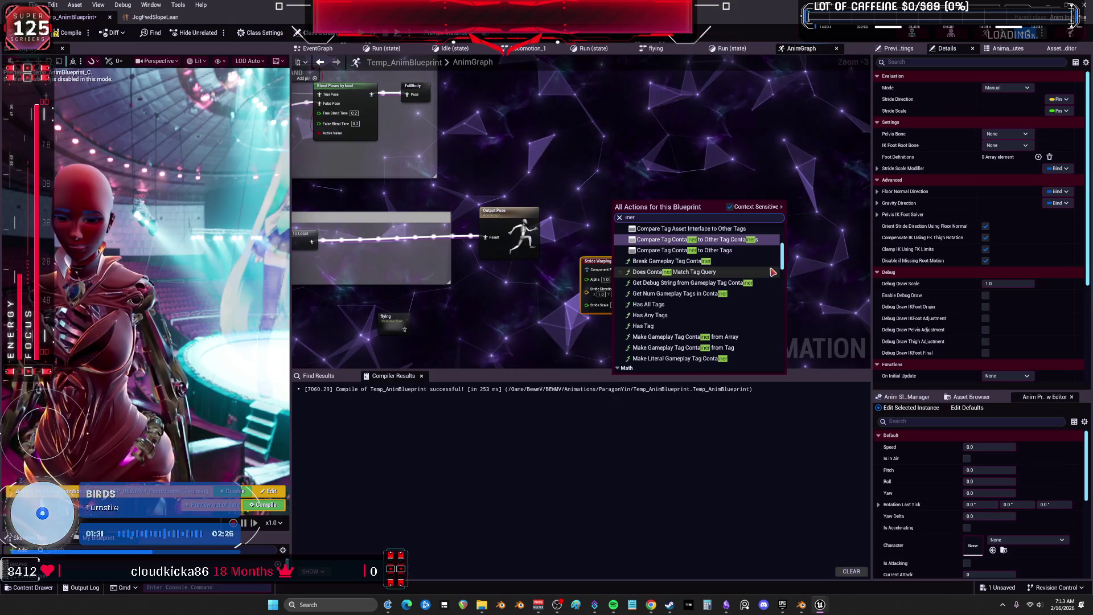
key(Return)
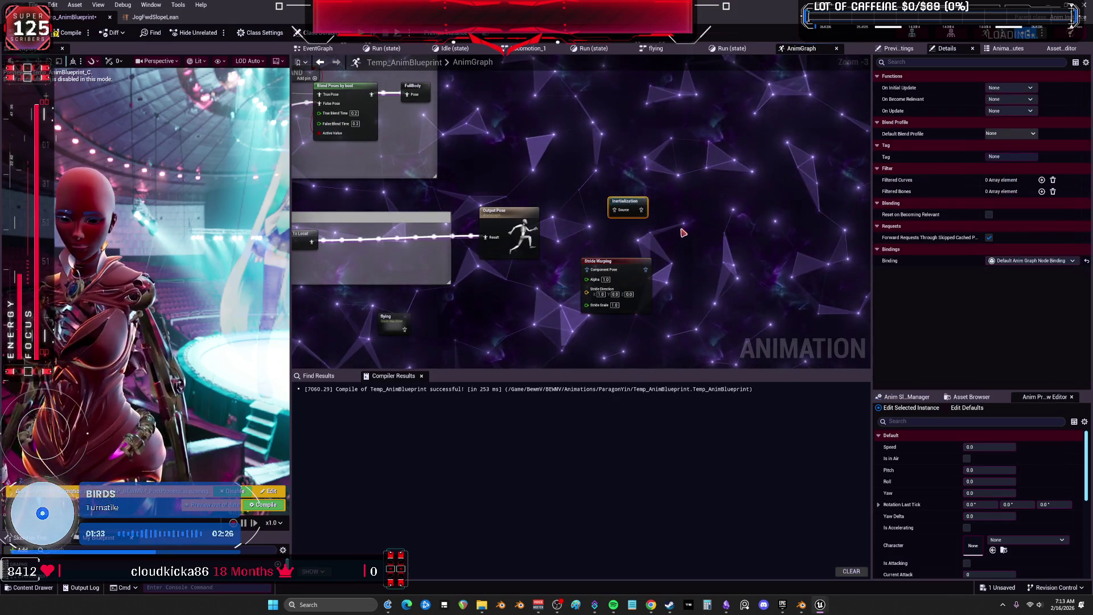
Place Inertialization after the FullBody cached pose and slot Stride Warping before Output Pose
scroll(679, 239, up, 2)
mouse_move(743, 228)
mouse_down()
mouse_move(520, 216)
mouse_move(766, 255)
mouse_move(439, 259)
mouse_up()
scroll(520, 215, down, 1)
drag(401, 323, 381, 324)
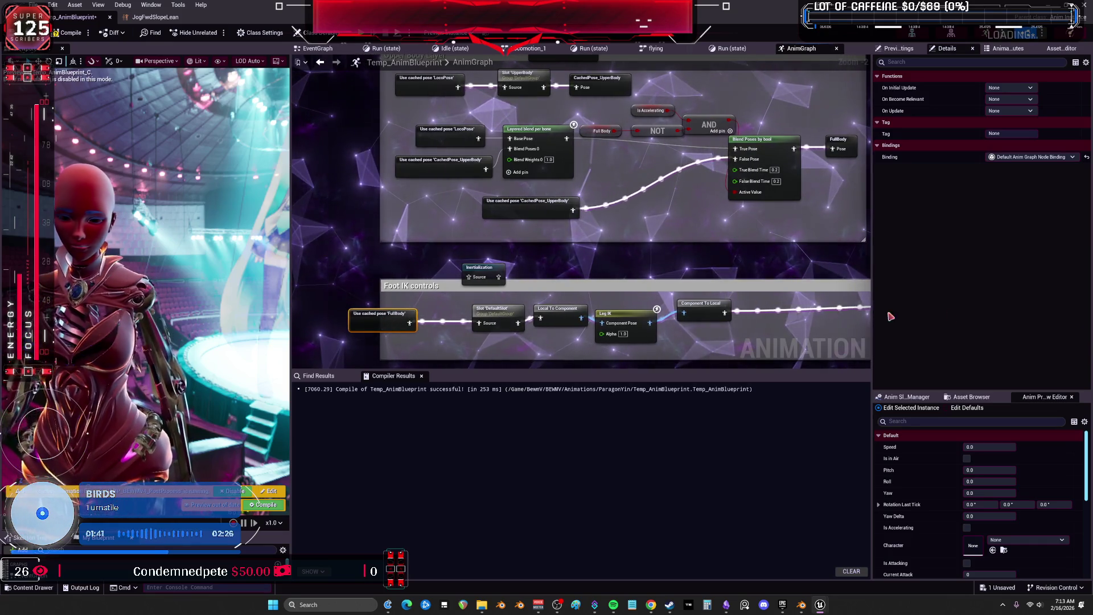
mouse_move(409, 323)
mouse_down()
mouse_move(486, 297)
mouse_move(484, 283)
mouse_move(448, 312)
mouse_move(570, 273)
mouse_move(688, 180)
mouse_up()
drag(618, 160, 725, 160)
drag(741, 215, 575, 199)
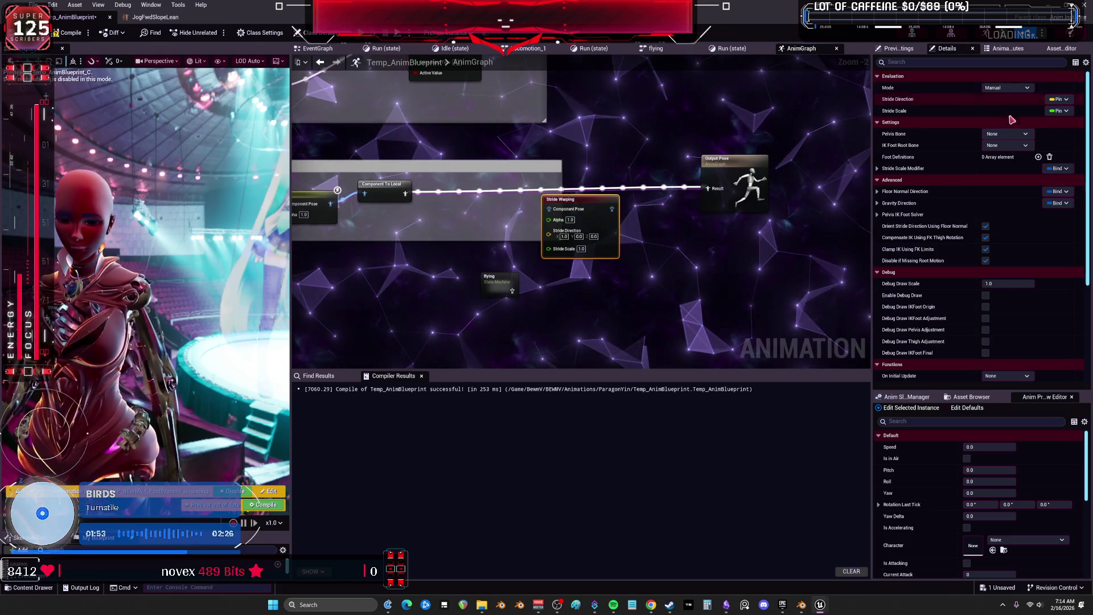
Set Stride Warping's Pelvis Bone to pelvis and expand Stride Scale Modifier
click(1007, 134)
click(1020, 178)
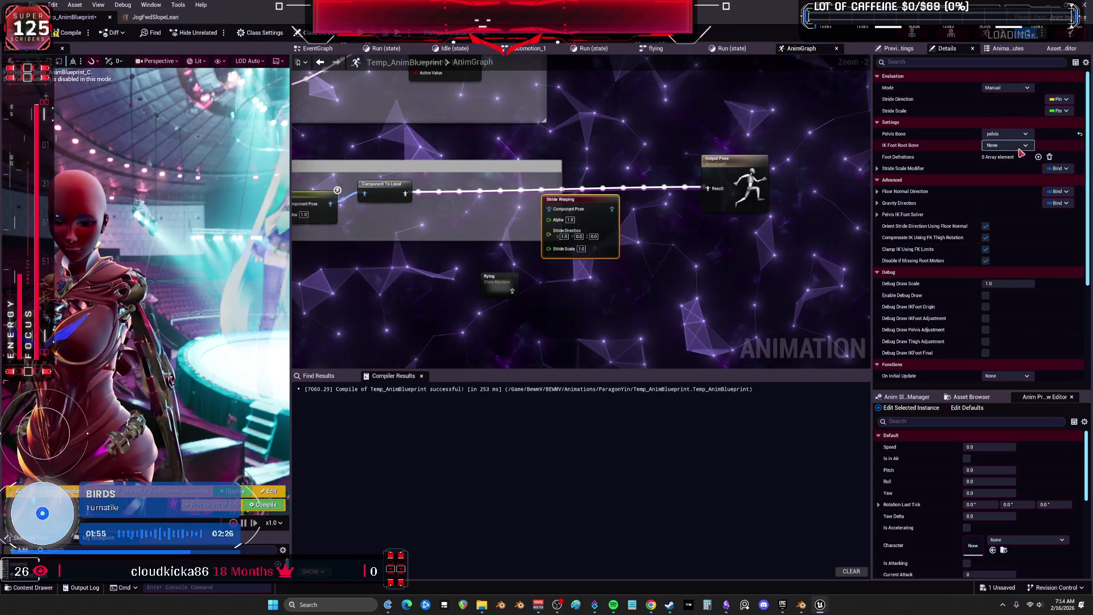
click(1007, 145)
click(910, 168)
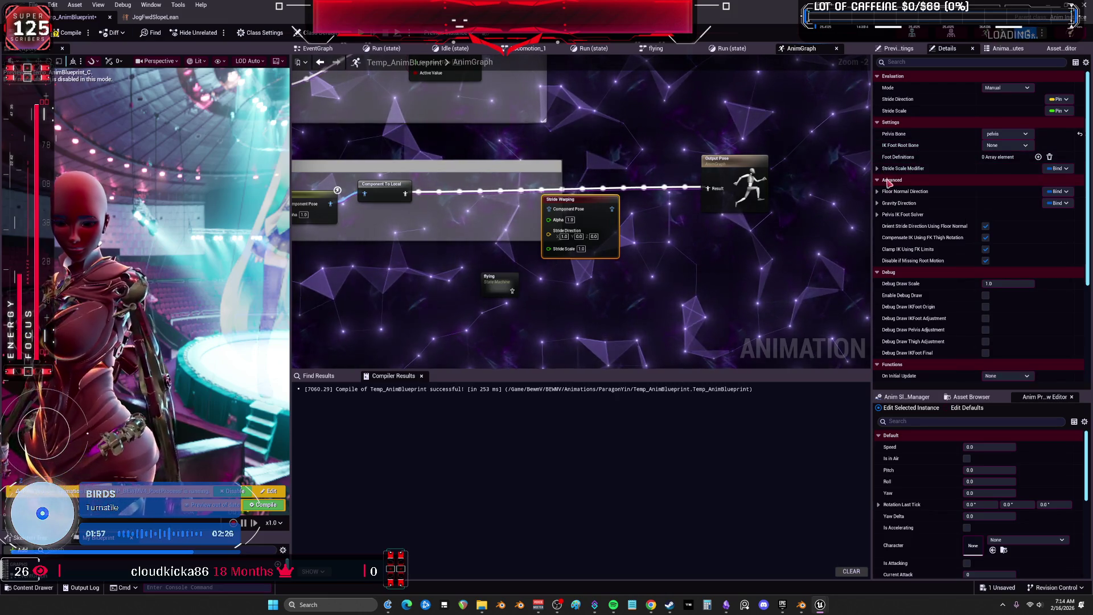
click(878, 169)
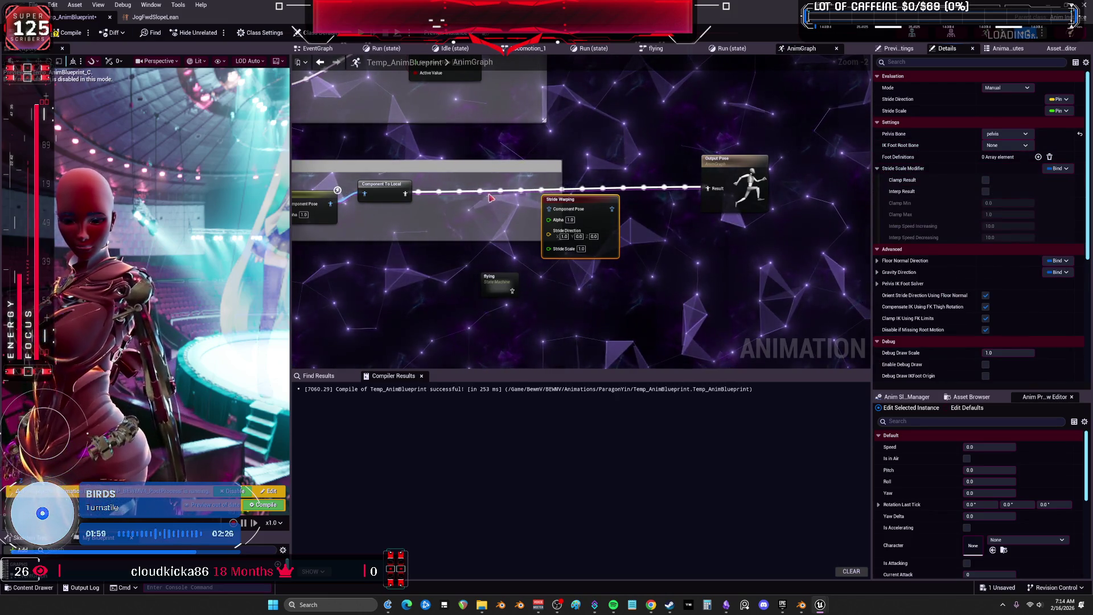
Arrange the nodes into Leg IK, Stride Warping, Component To Local, then Output Pose
drag(552, 212, 413, 217)
drag(361, 195, 517, 219)
drag(432, 229, 557, 209)
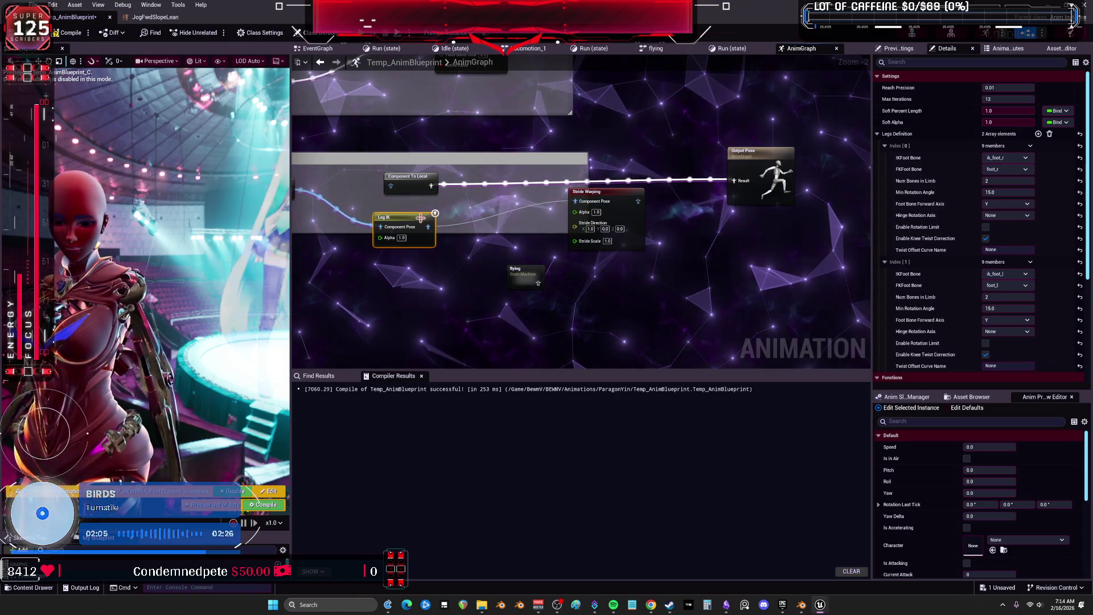
drag(407, 172, 536, 157)
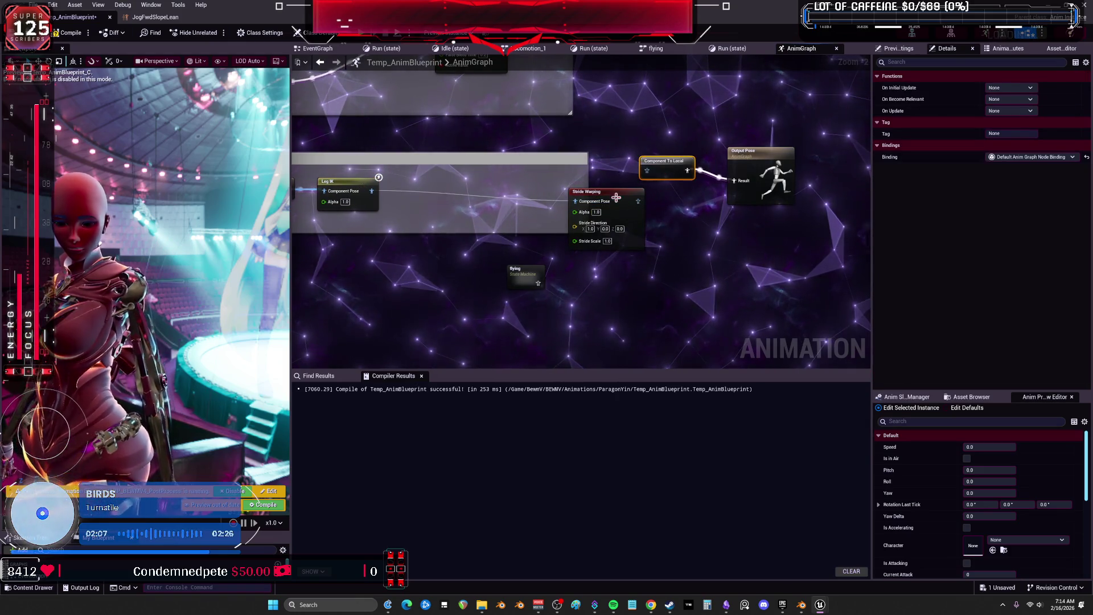
drag(616, 198, 489, 184)
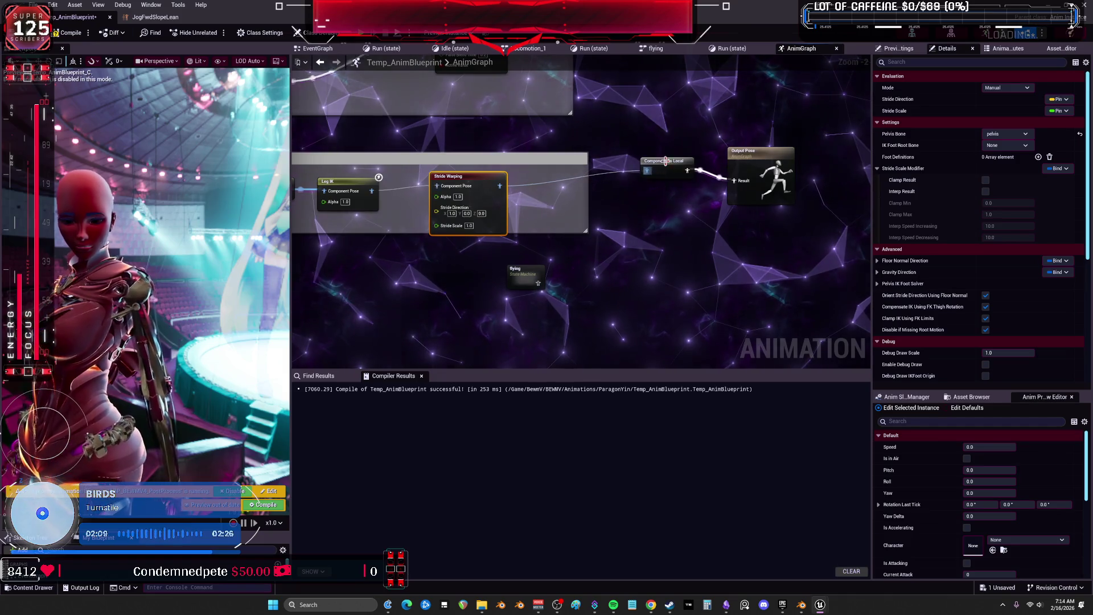
drag(665, 161, 628, 182)
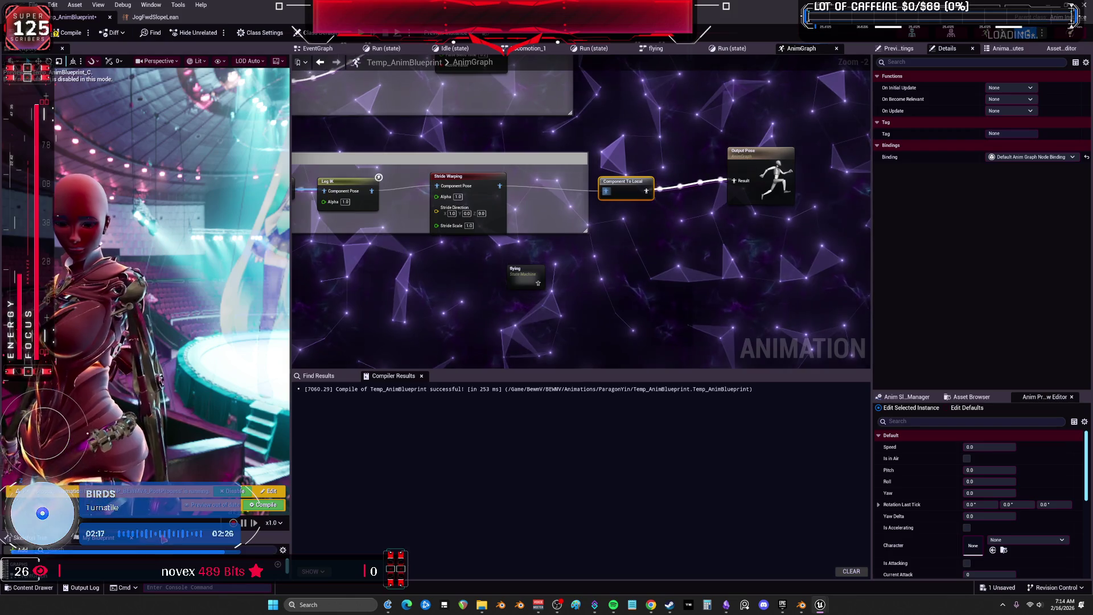
drag(228, 531, 227, 288)
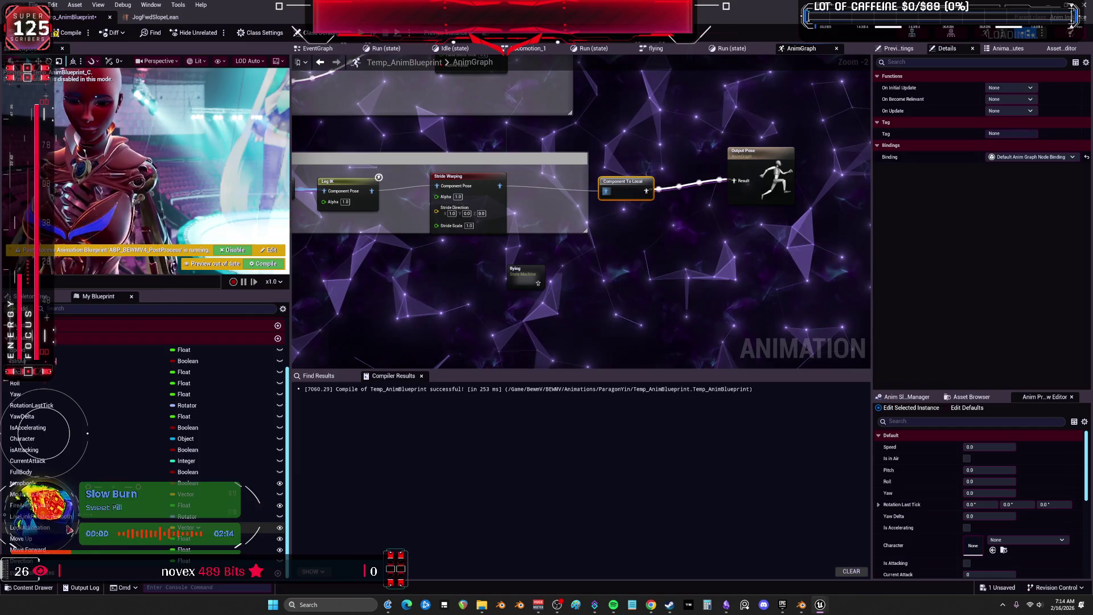
scroll(88, 453, up, 3)
scroll(88, 454, down, 3)
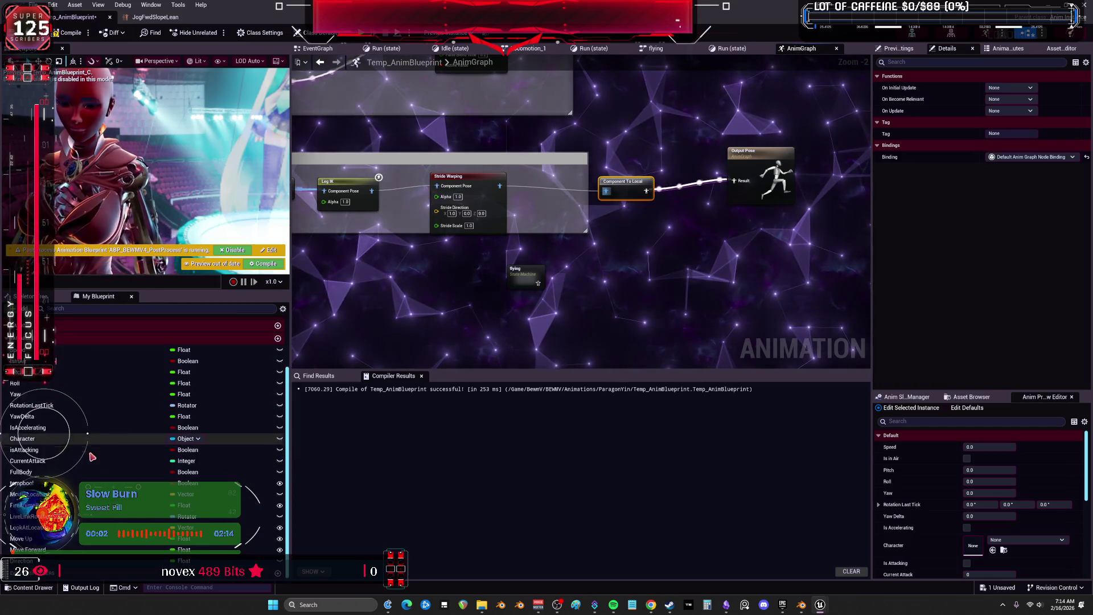
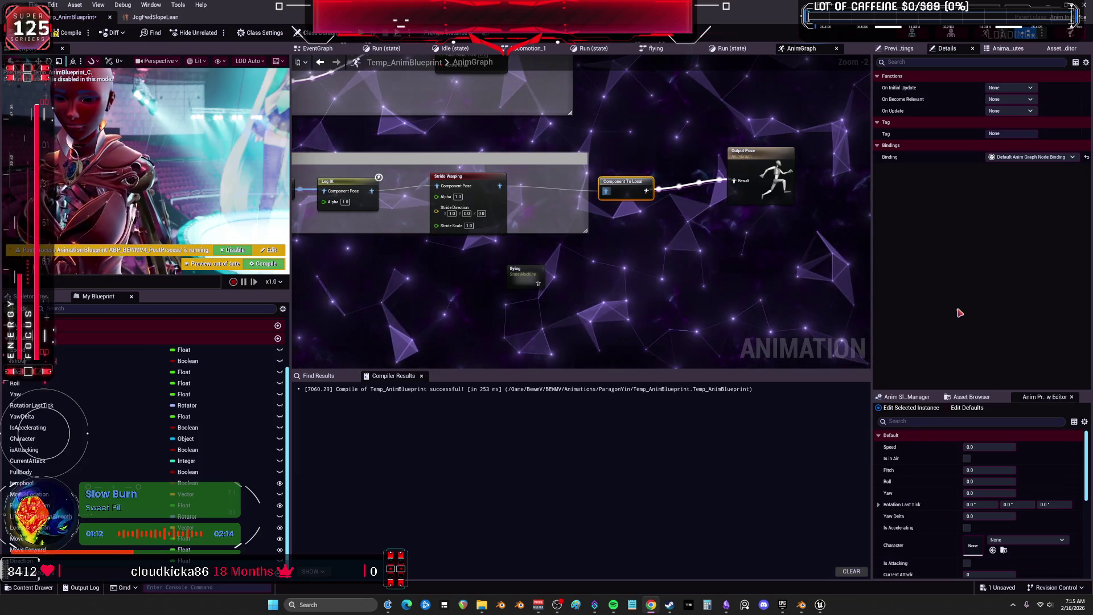
Set the Stride Warping IK Foot Root Bone to ik_foot_root and add a Foot Definitions entry
click(473, 181)
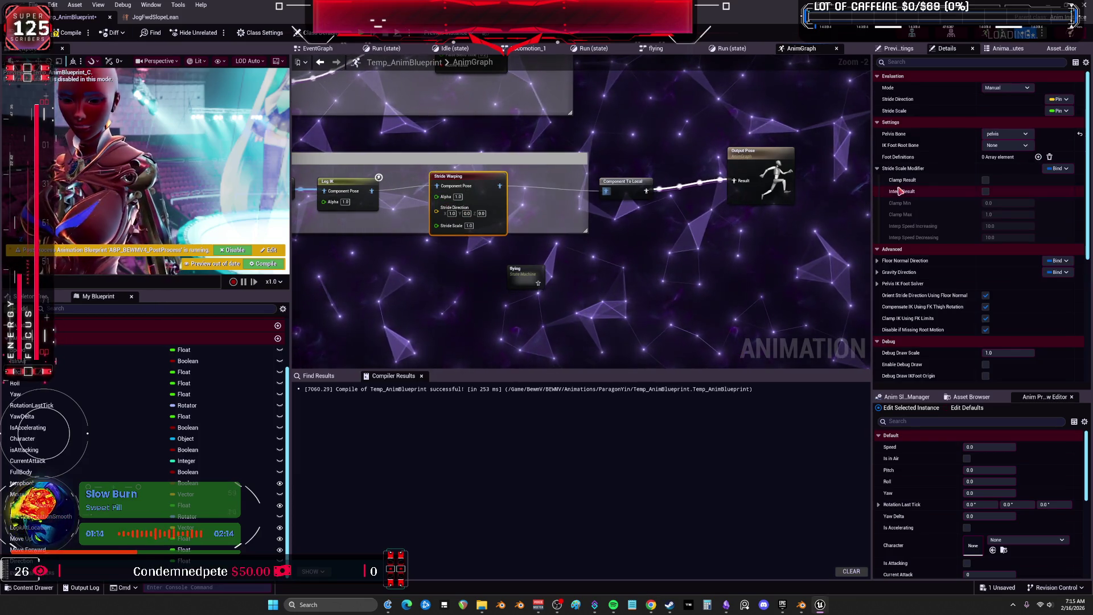
click(1025, 146)
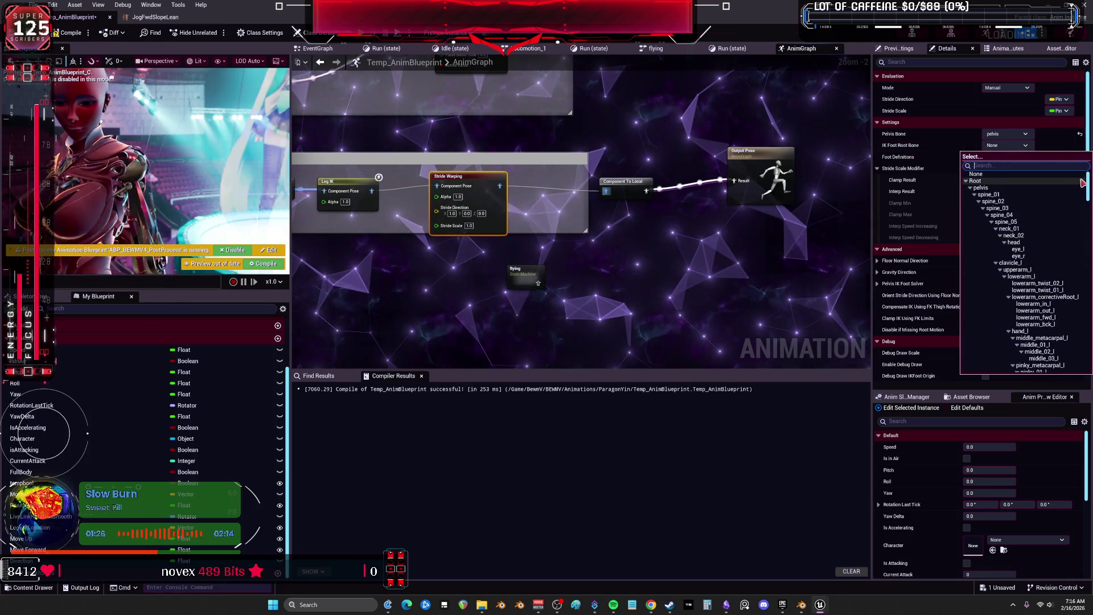
drag(1088, 185, 1091, 389)
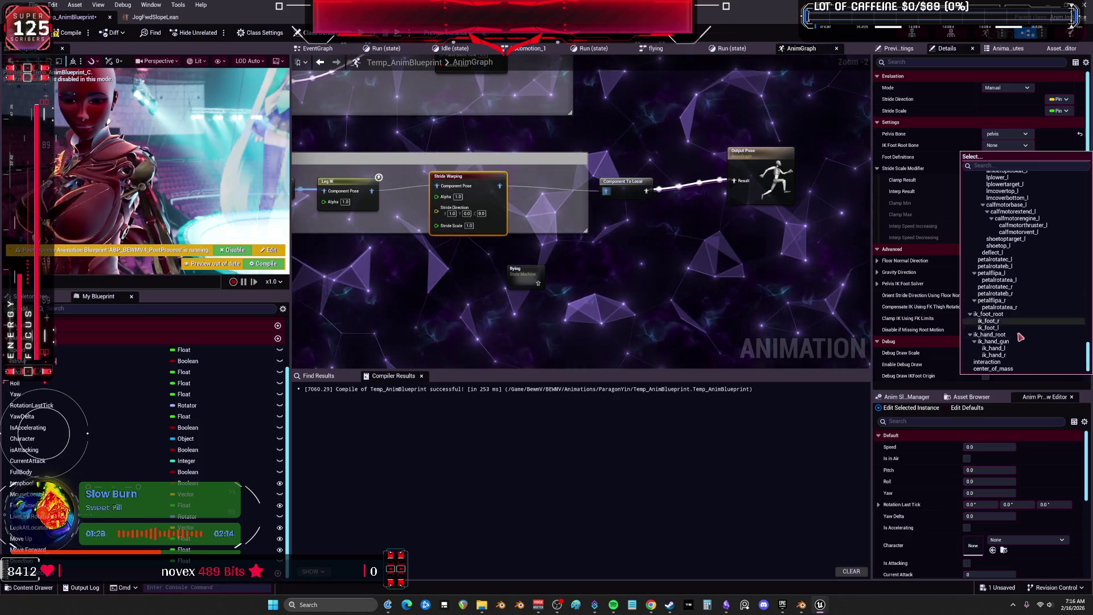
click(989, 314)
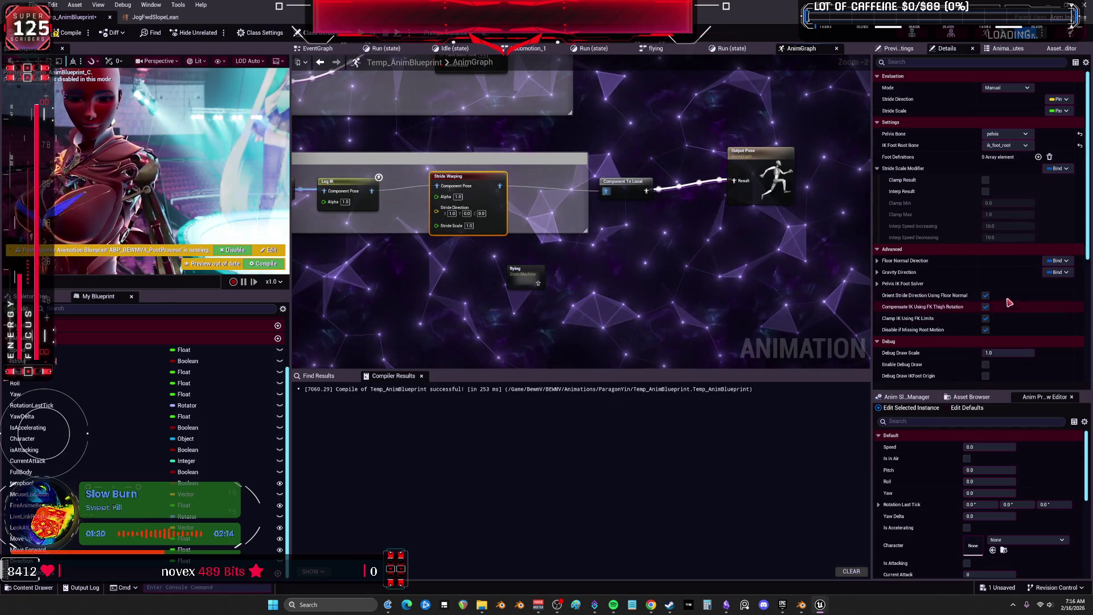
click(1038, 156)
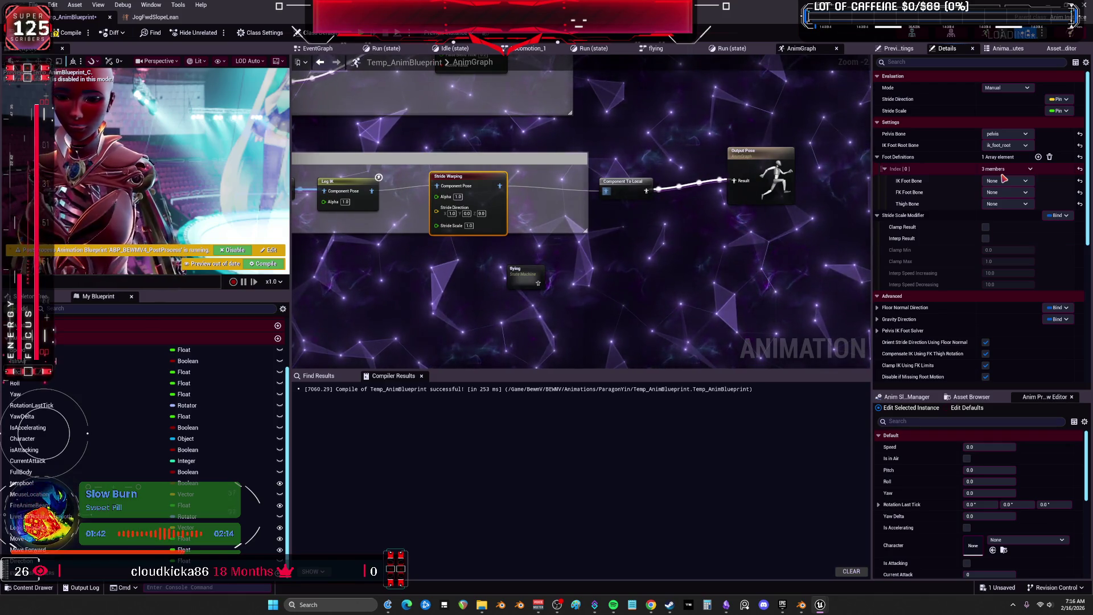
Set the first foot definition's IK Foot Bone to ik_foot_r
click(1006, 181)
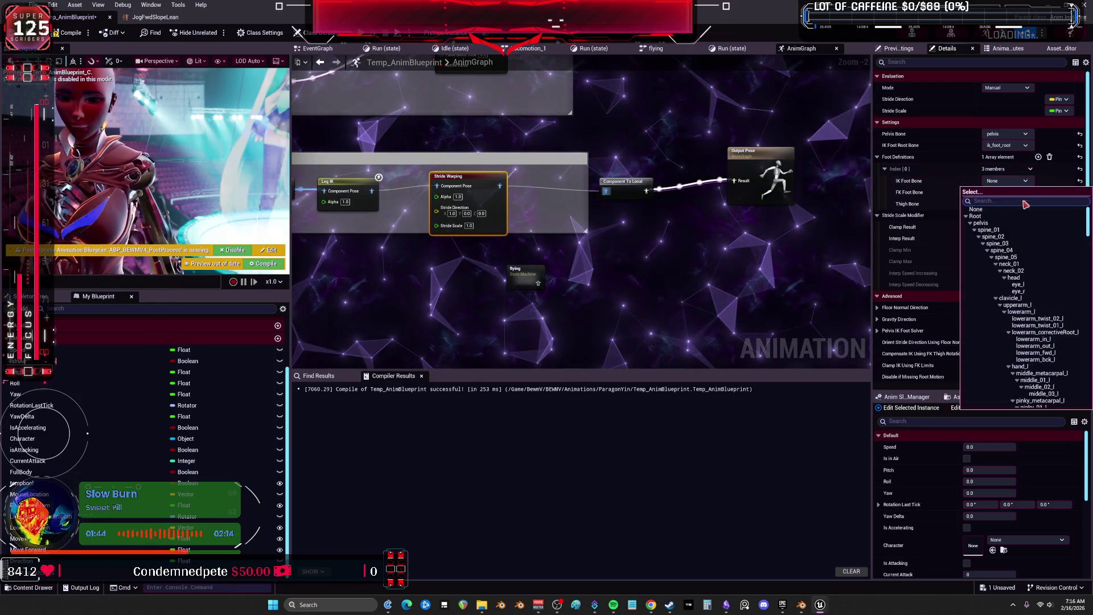
drag(1088, 223, 1087, 412)
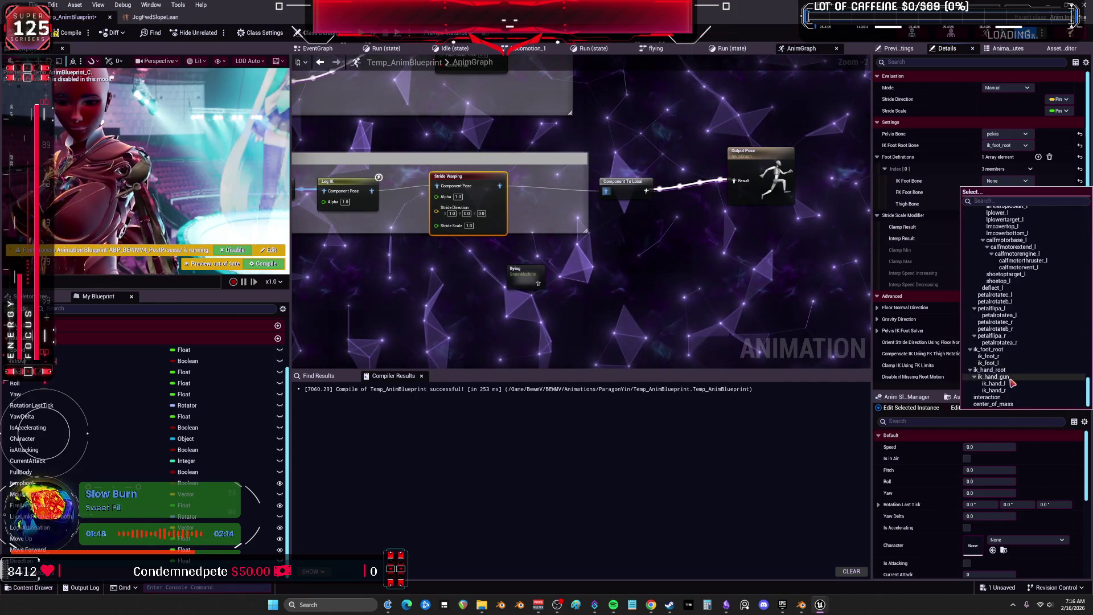
click(990, 356)
Set the first foot's FK Foot Bone to foot_r, correcting a mistaken calfmotorextend_l pick
click(1006, 192)
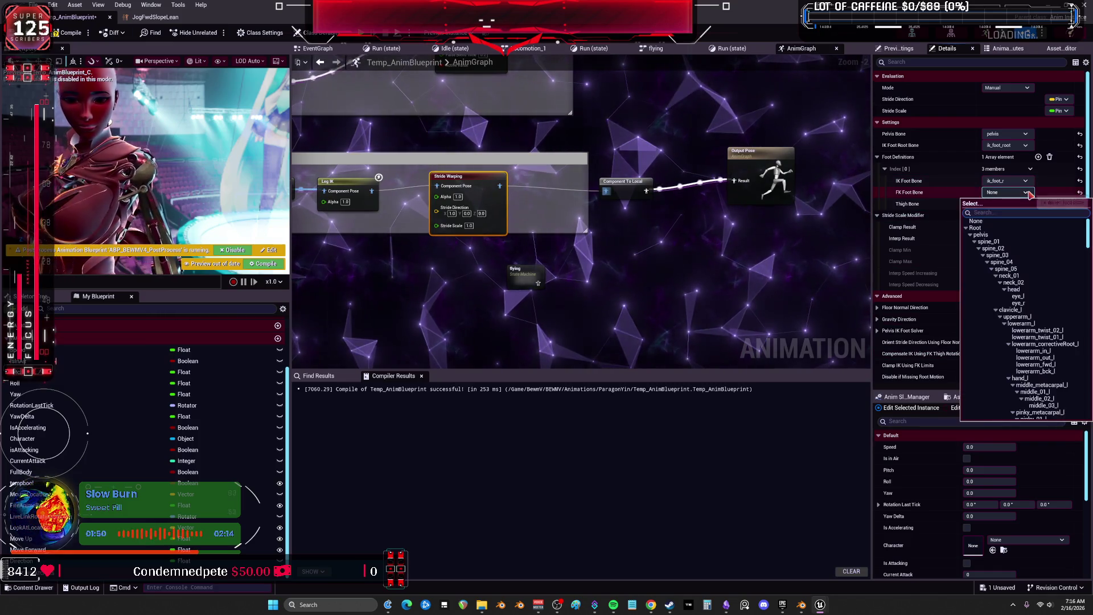
drag(1088, 241, 1086, 412)
scroll(1042, 393, up, 3)
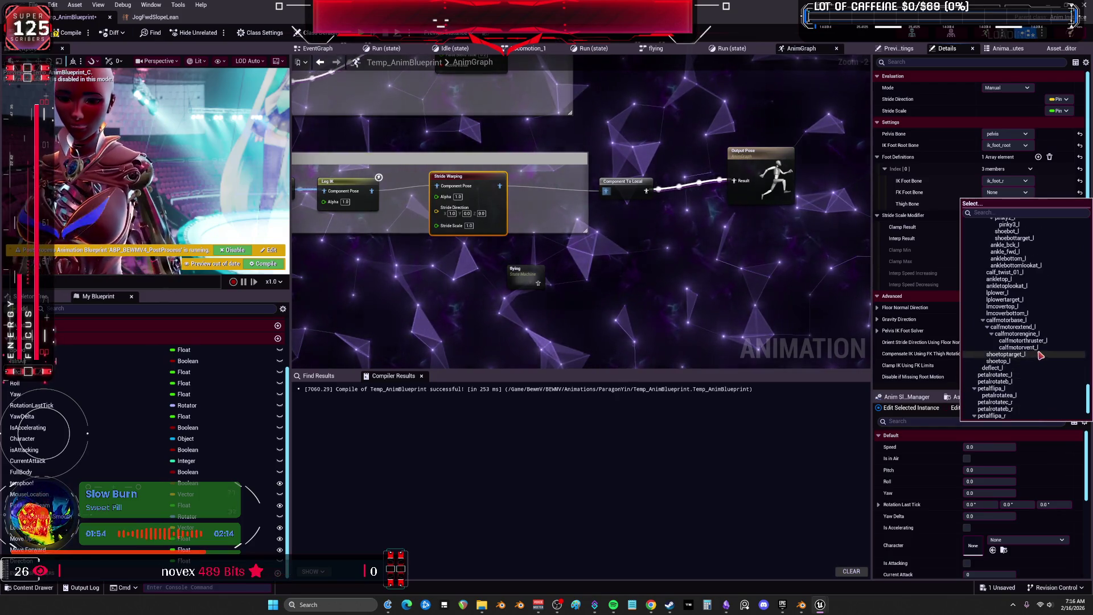
scroll(1030, 370, up, 5)
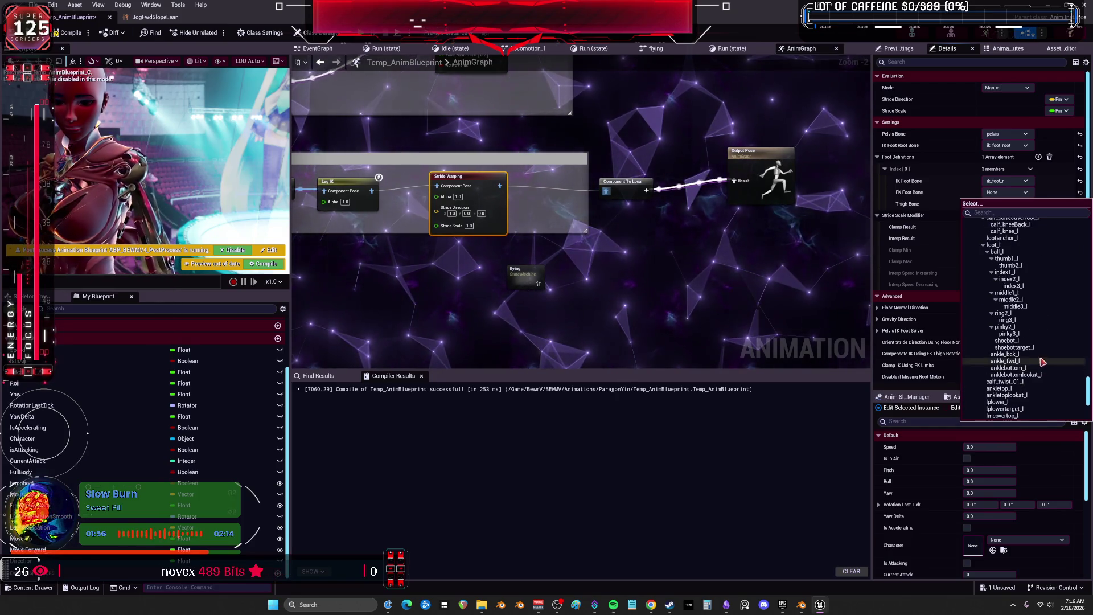
scroll(1042, 332, up, 8)
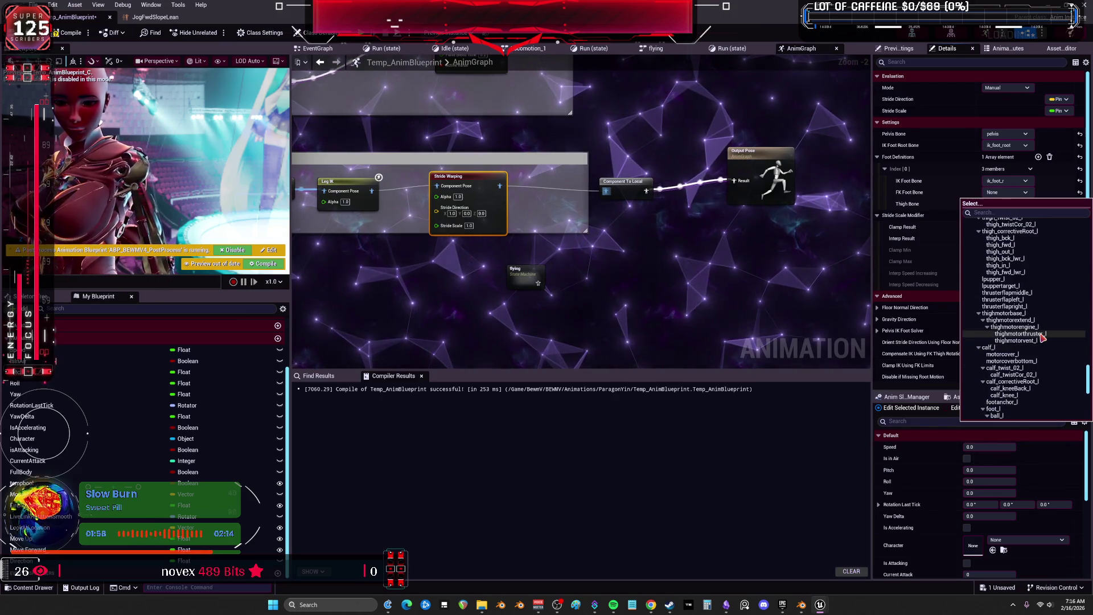
scroll(1045, 332, up, 10)
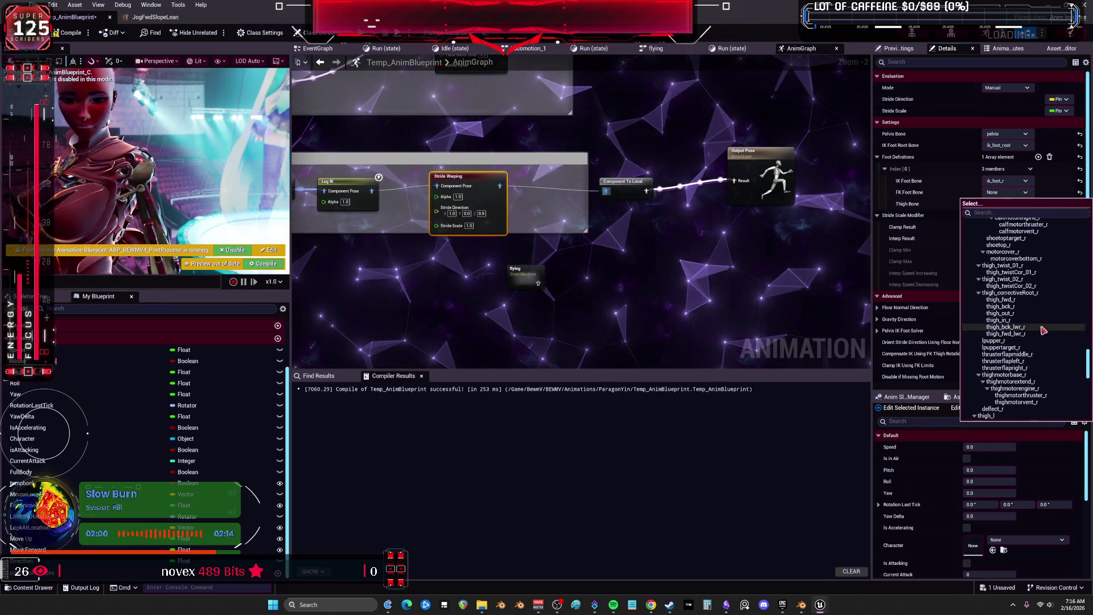
drag(1088, 359, 1089, 417)
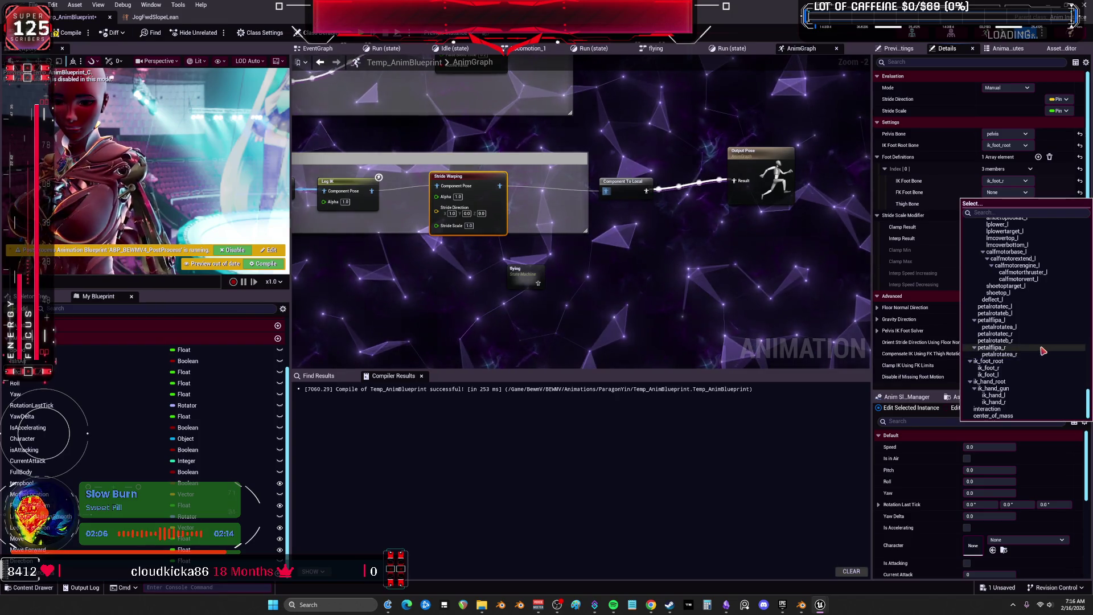
scroll(1036, 352, up, 3)
scroll(1045, 346, up, 1)
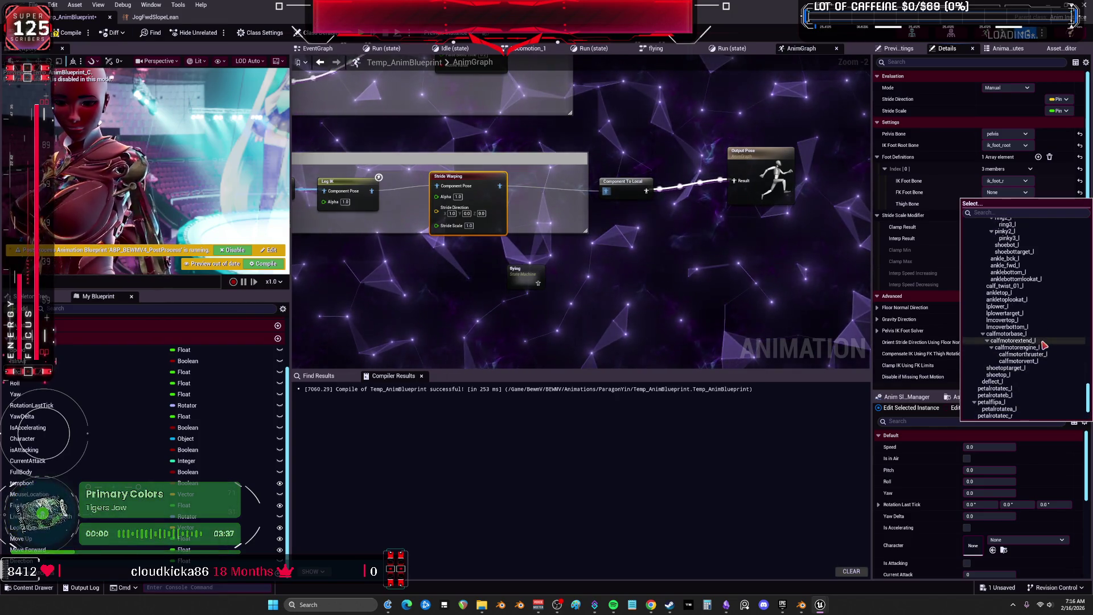
click(1044, 344)
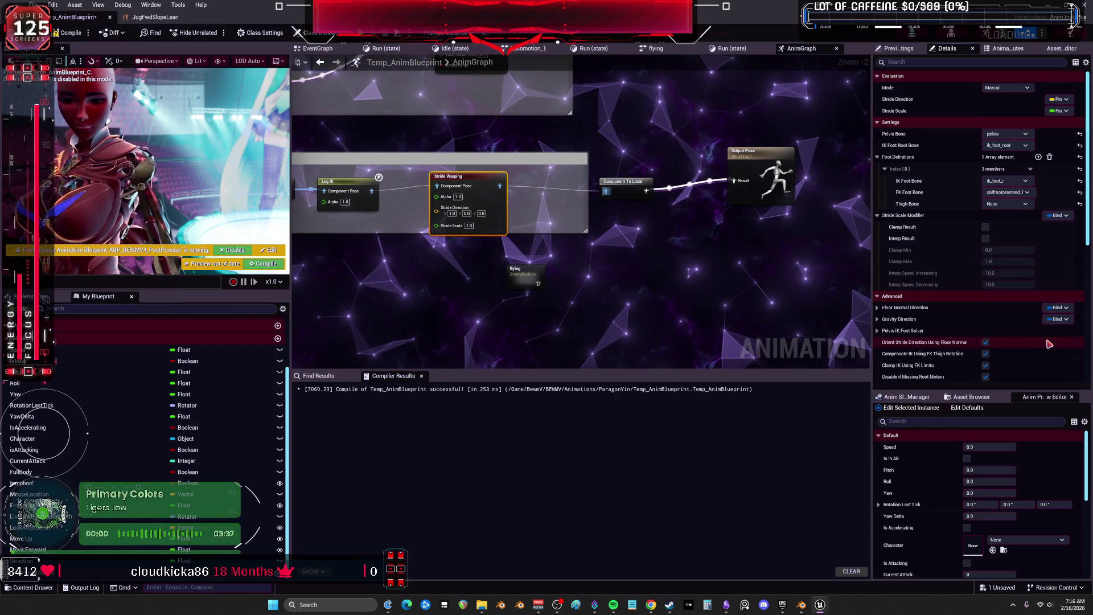
click(1025, 197)
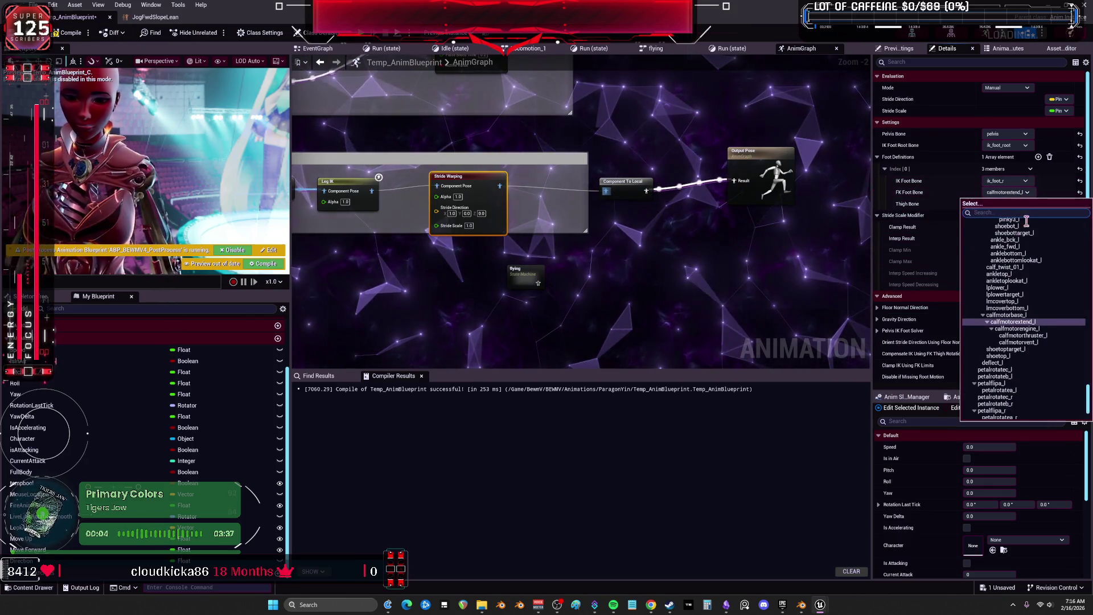
text(foot)
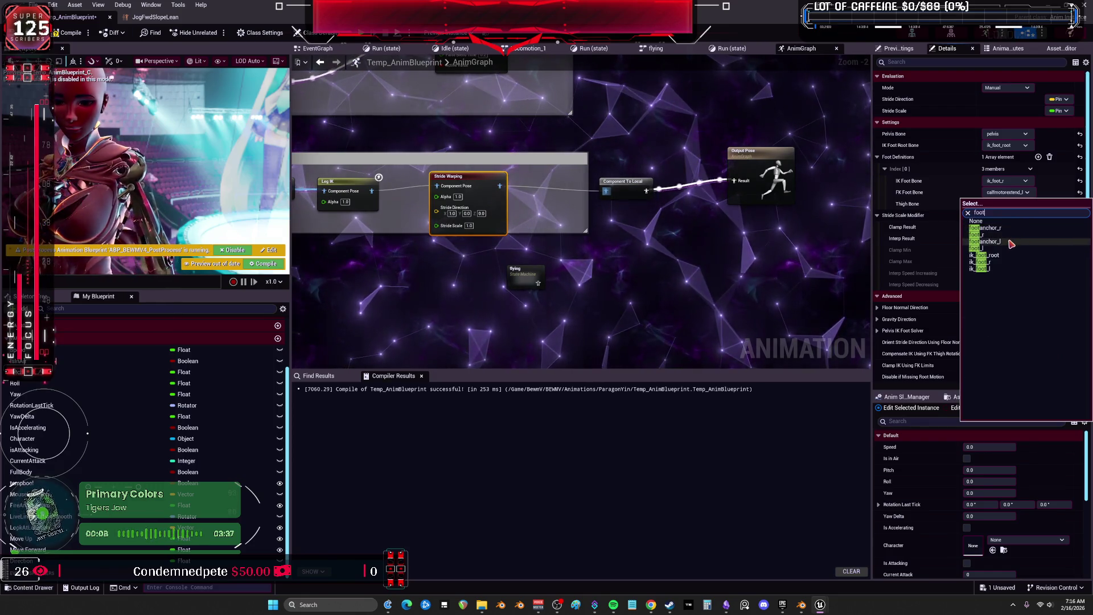
click(1005, 234)
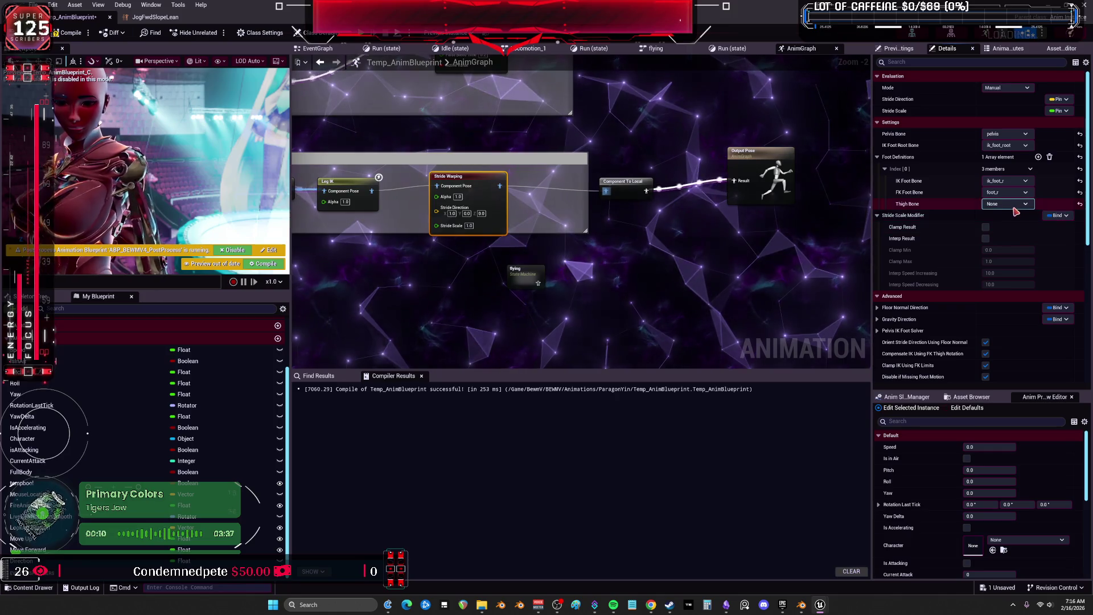
Set the first foot's Thigh Bone to thigh_r and add a second foot definition
click(1016, 207)
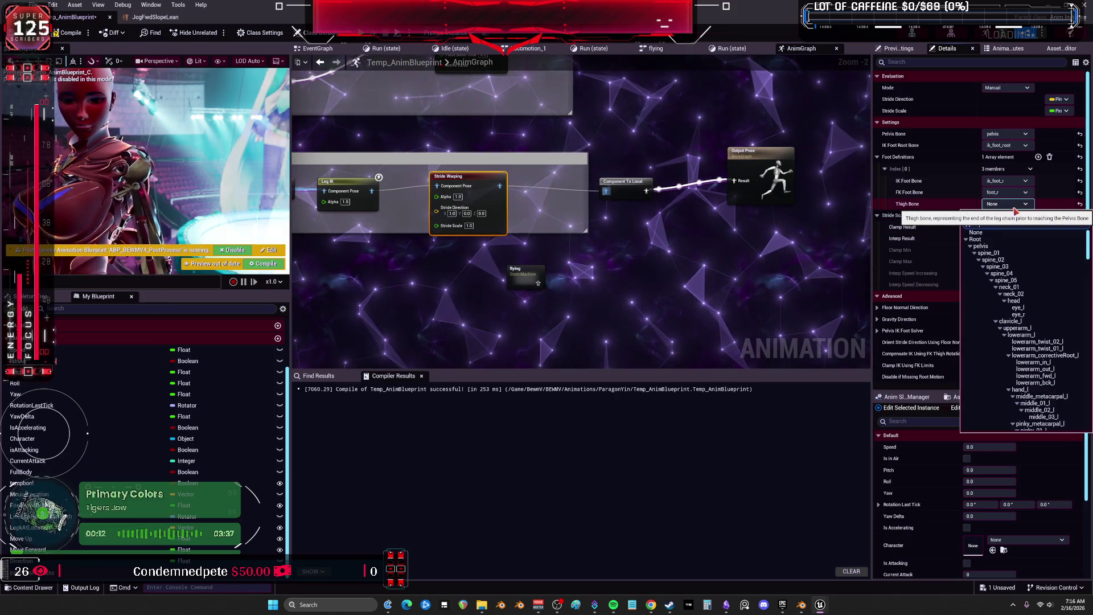
text(thigh)
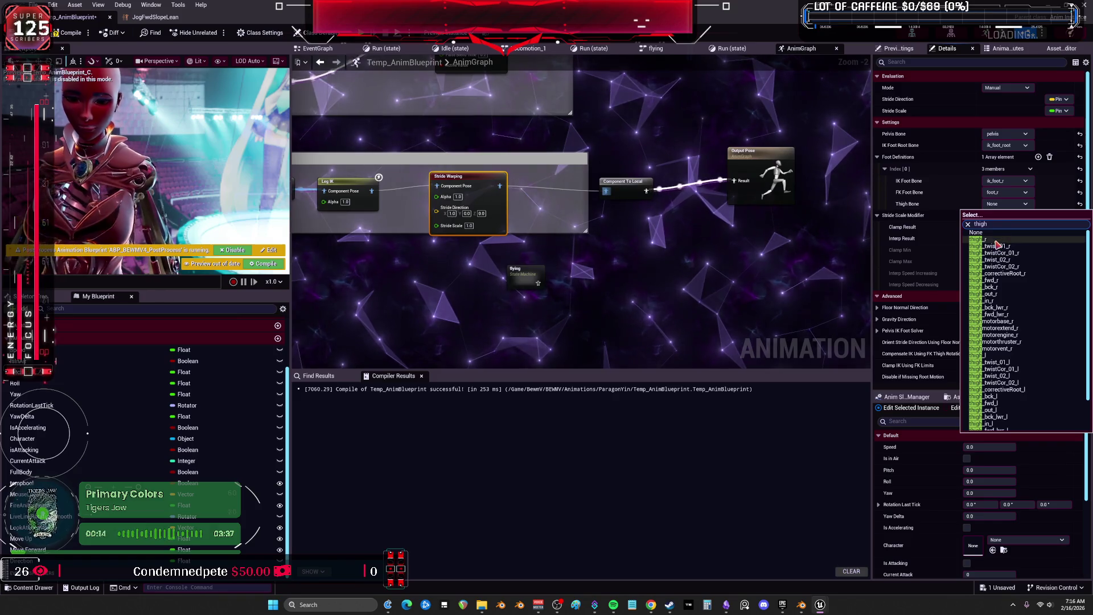
click(996, 239)
click(1038, 156)
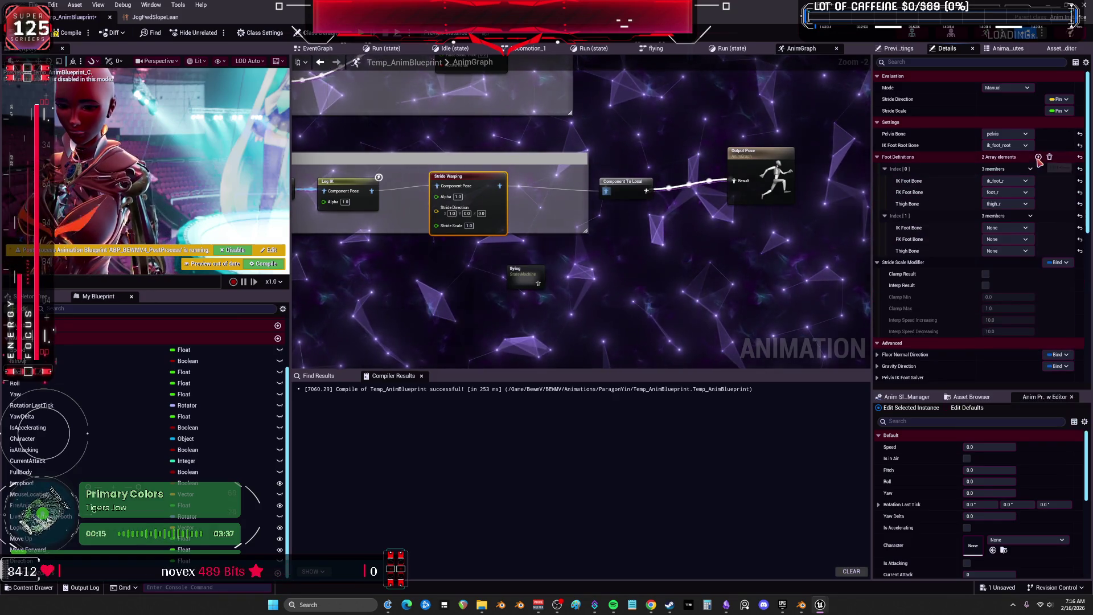
Fill the second foot definition with ik_foot_l, foot_l and thigh_l
click(1017, 239)
text(f)
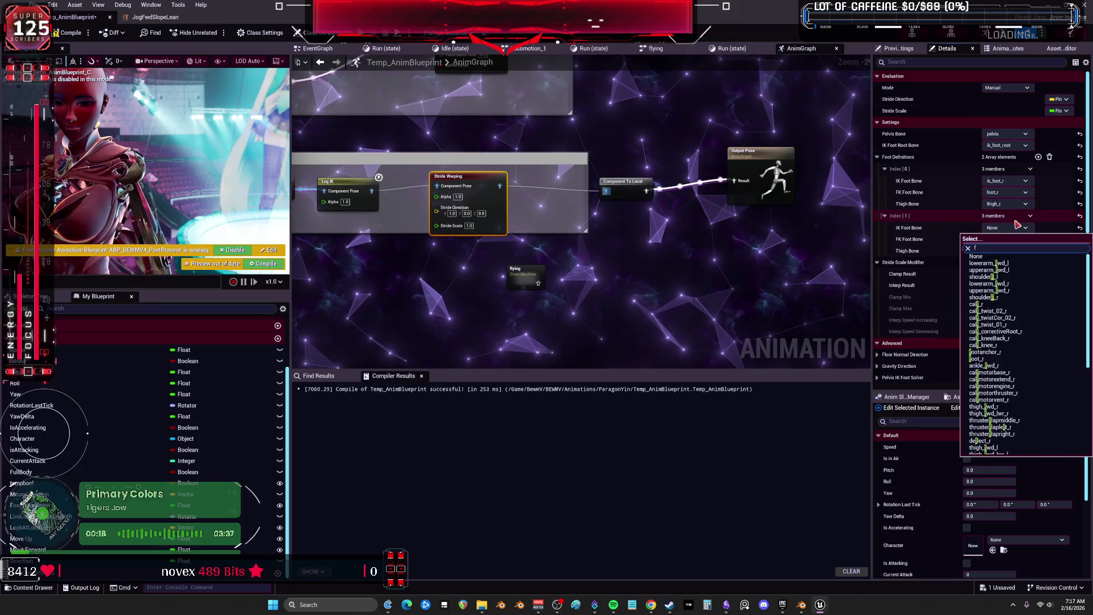
text(oot)
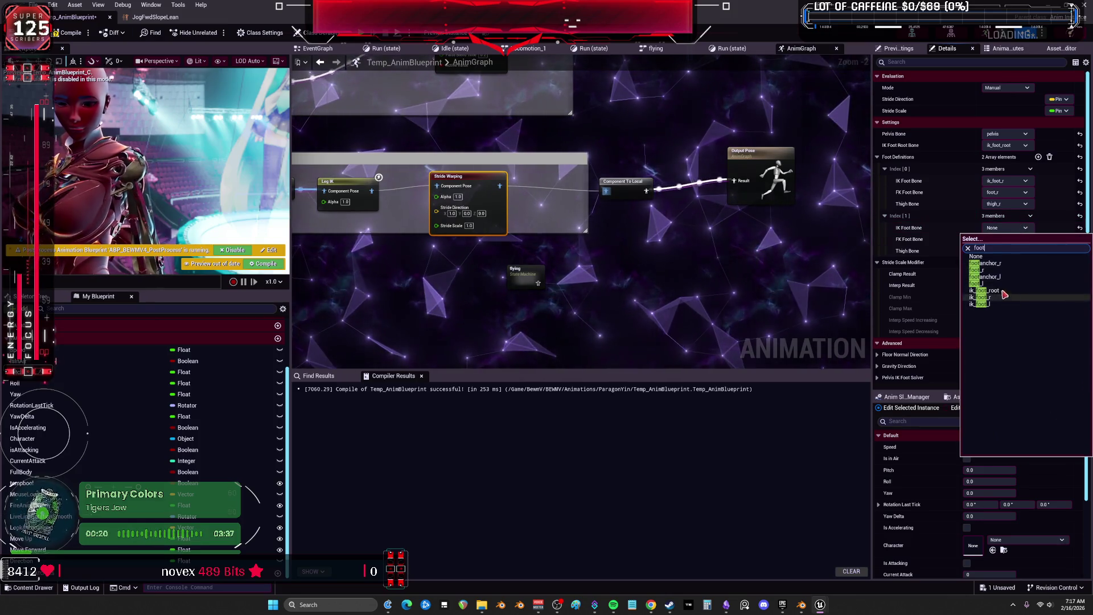
click(996, 305)
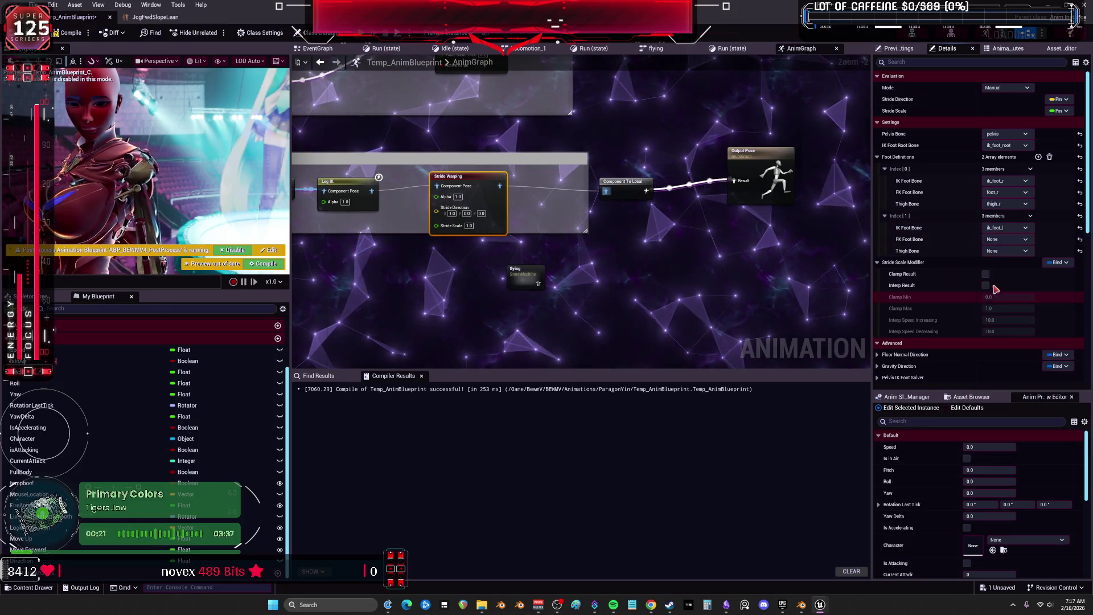
click(1005, 239)
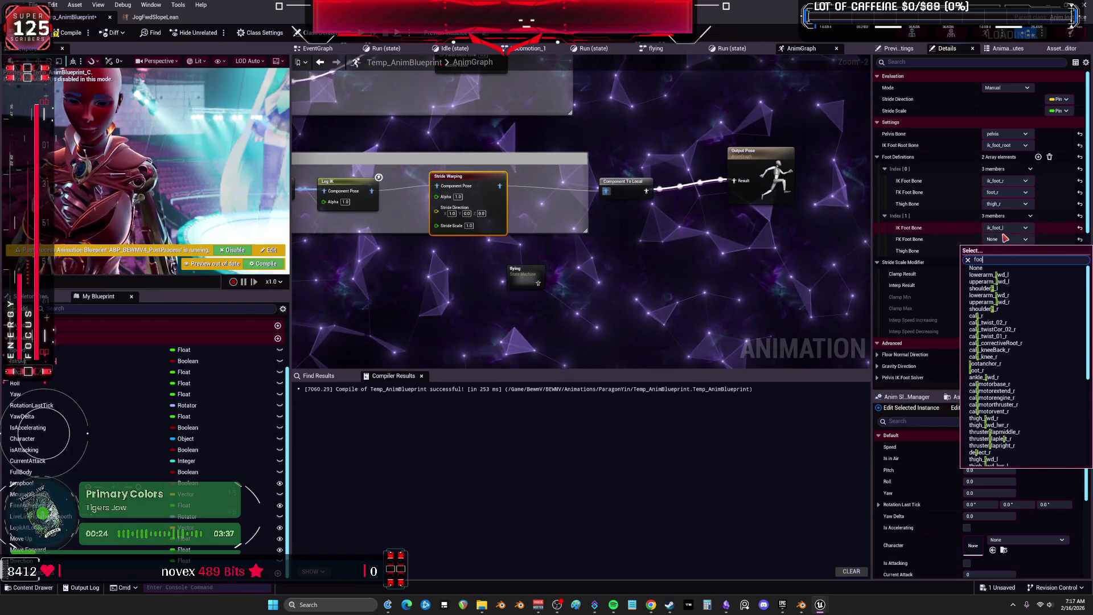
text(foot)
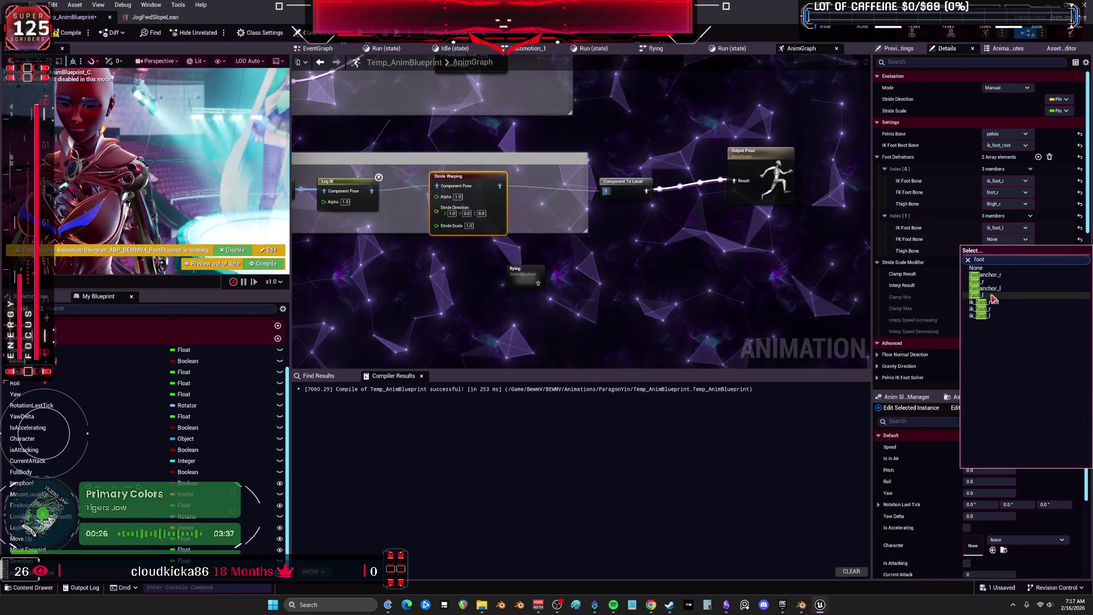
click(1006, 296)
click(1006, 252)
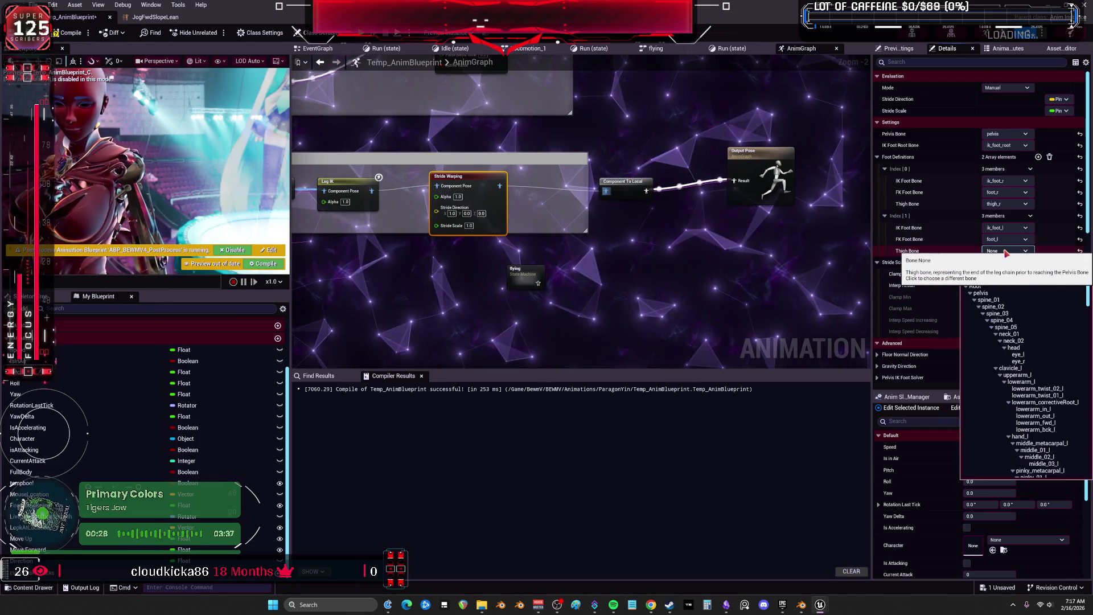
text(thigh)
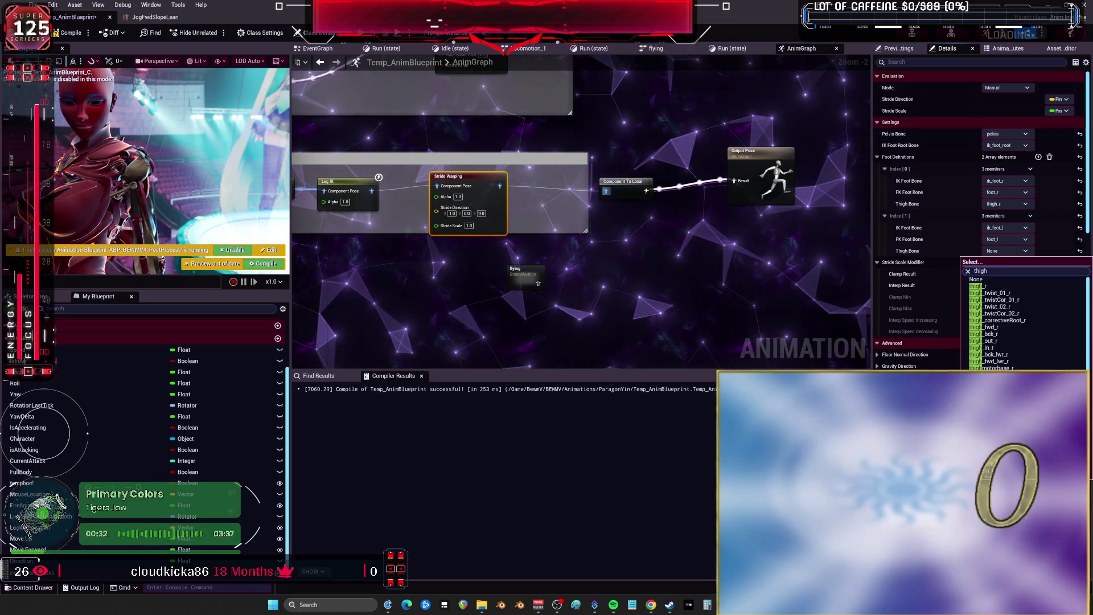
text(_l)
key(Return)
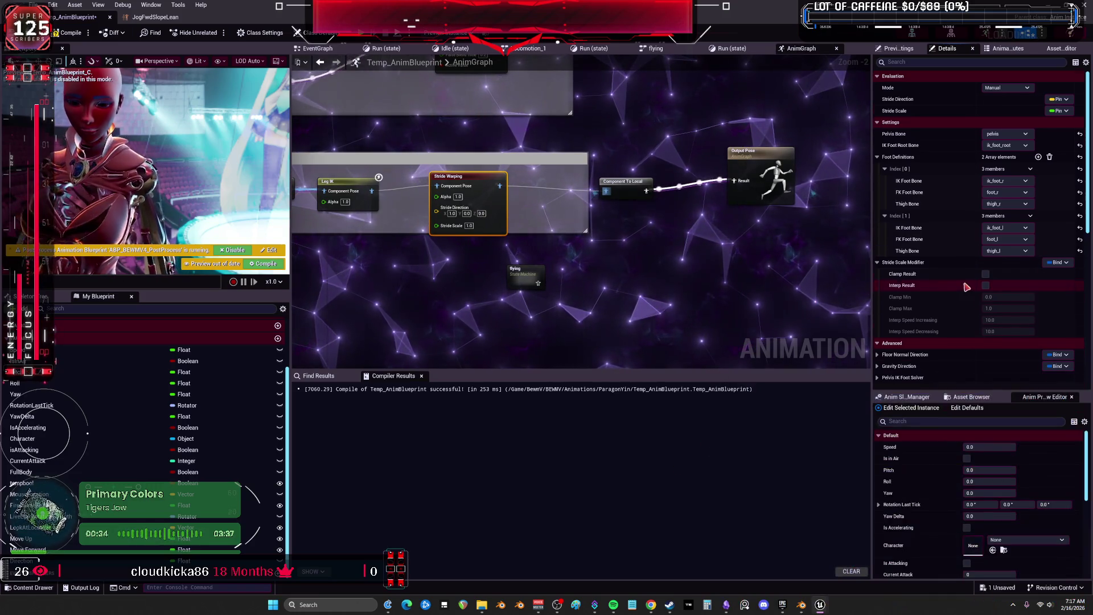
scroll(967, 287, down, 1)
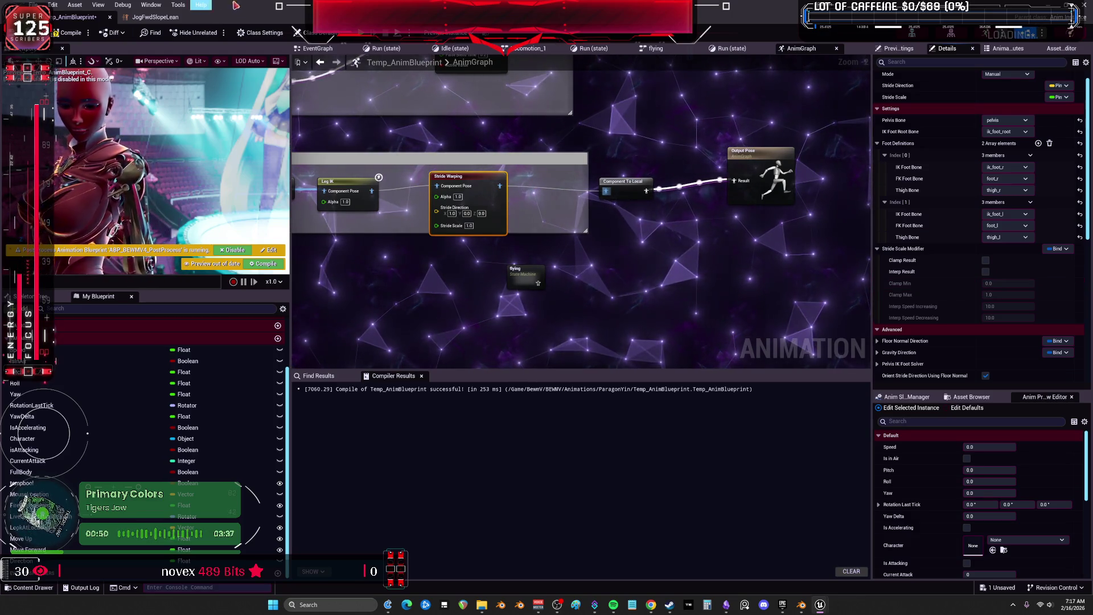
Compile and save Temp_AnimBlueprint
click(68, 33)
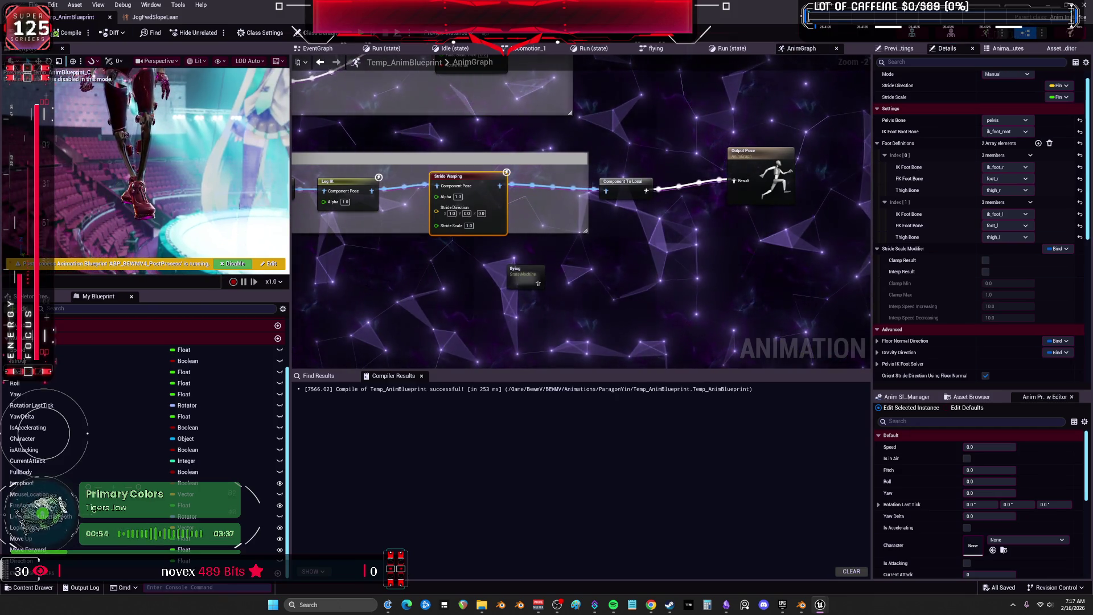
scroll(525, 151, up, 2)
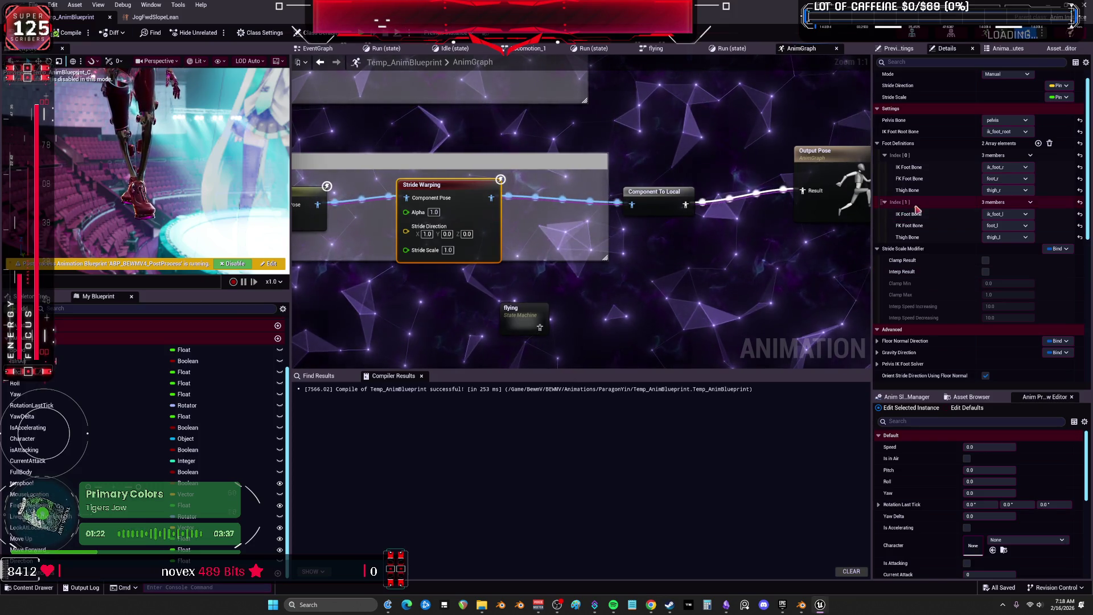
scroll(965, 271, down, 4)
scroll(965, 271, down, 4)
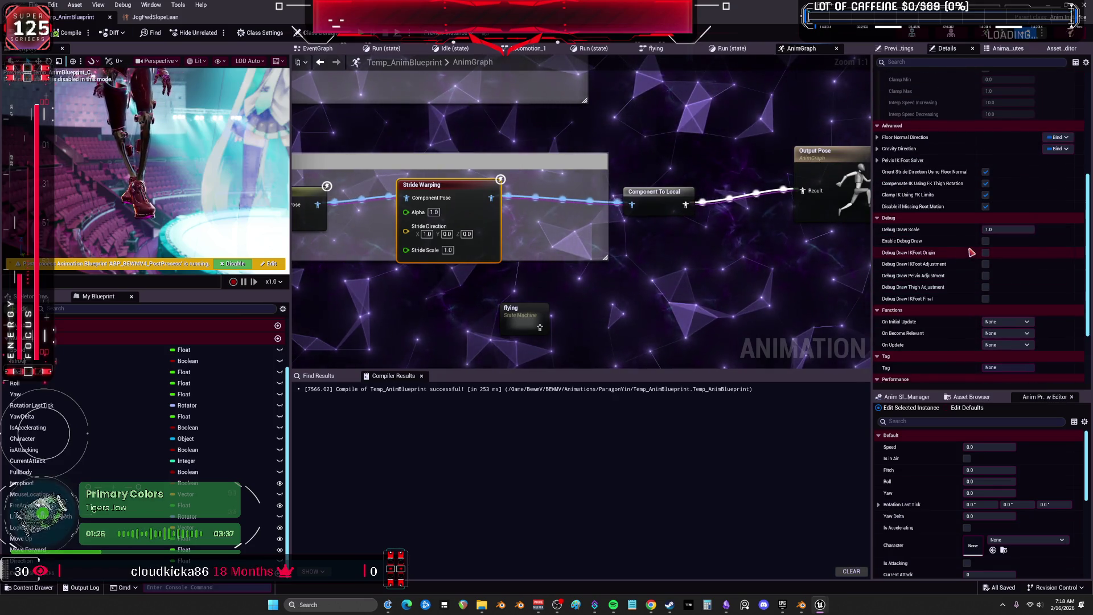
scroll(965, 250, up, 3)
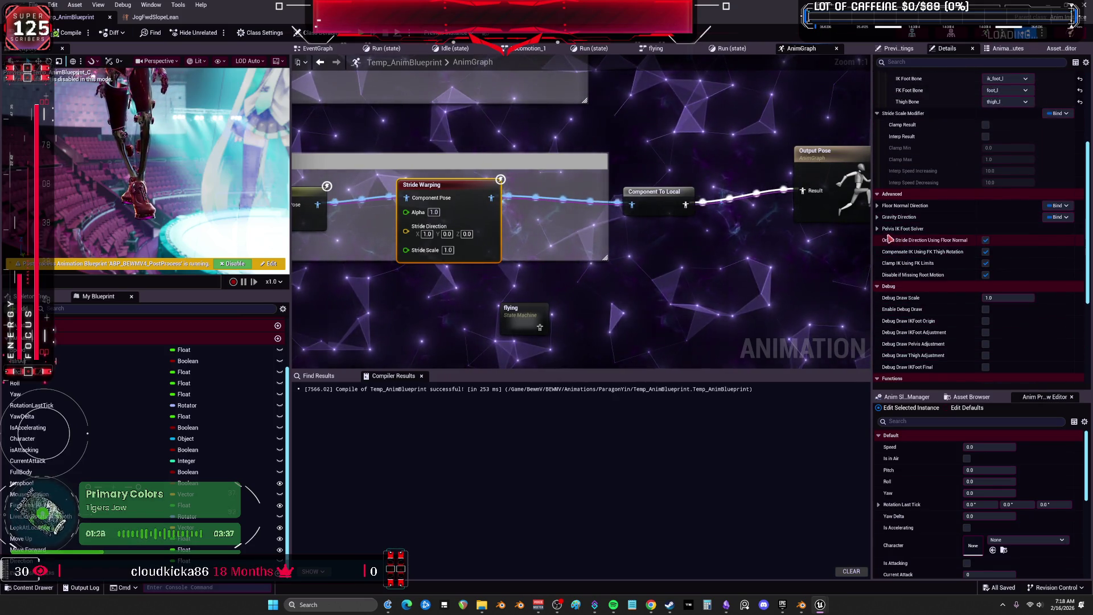
Expand the Pelvis IK Foot Solver, Gravity Direction and Floor Normal Direction settings, then deselect the node
click(911, 229)
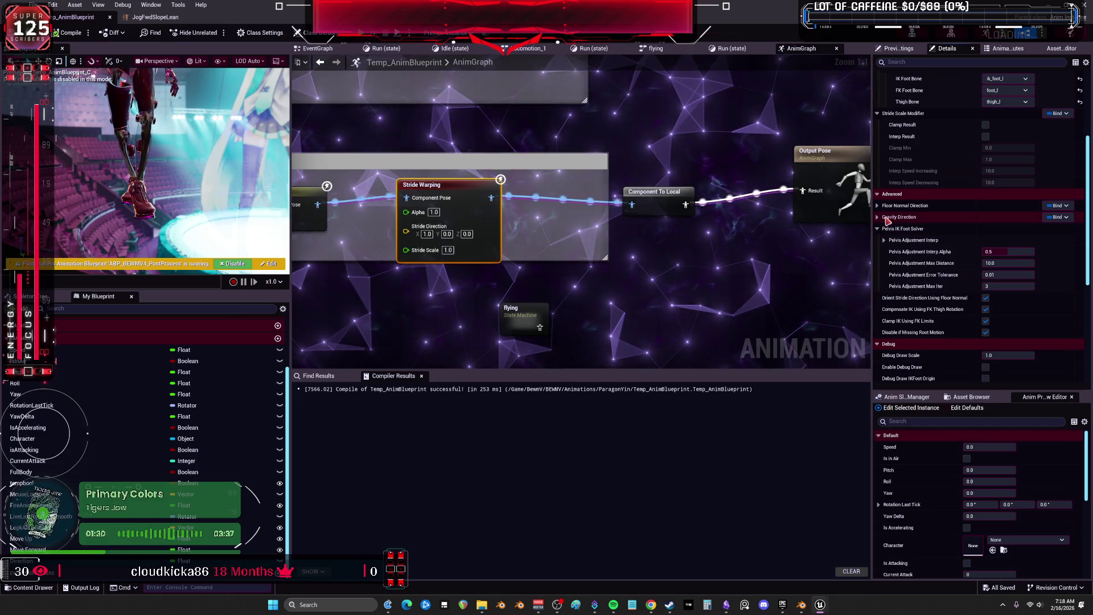
click(880, 217)
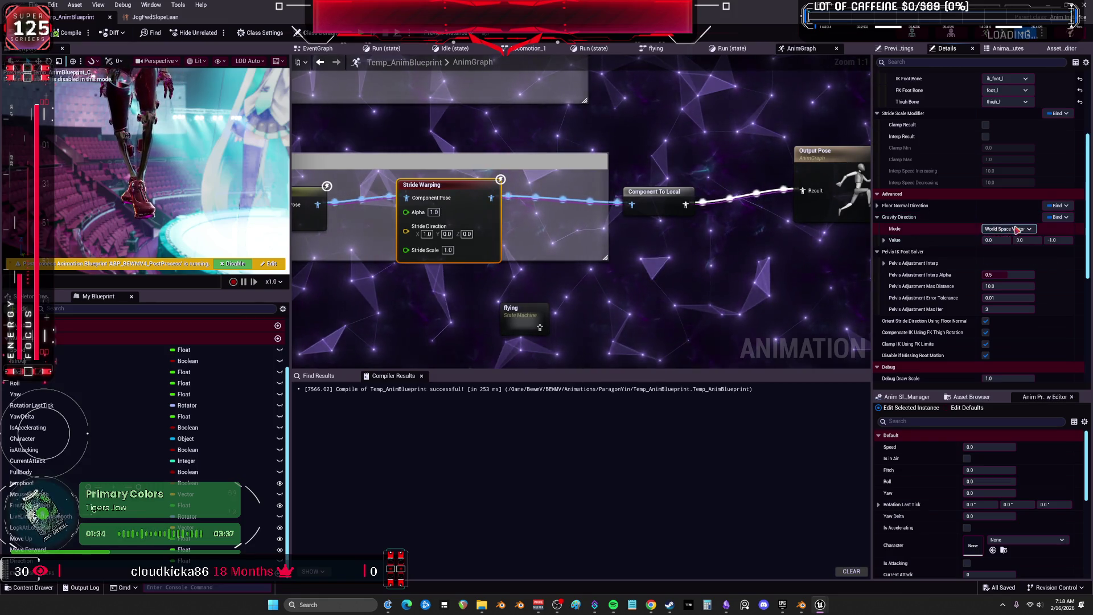
click(877, 206)
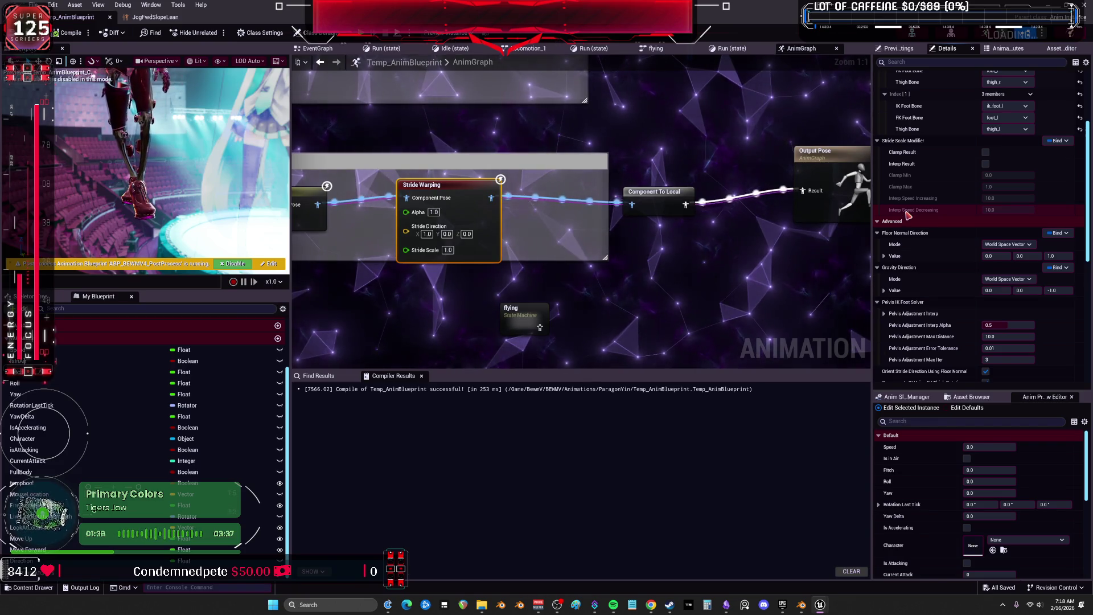
right_click(909, 214)
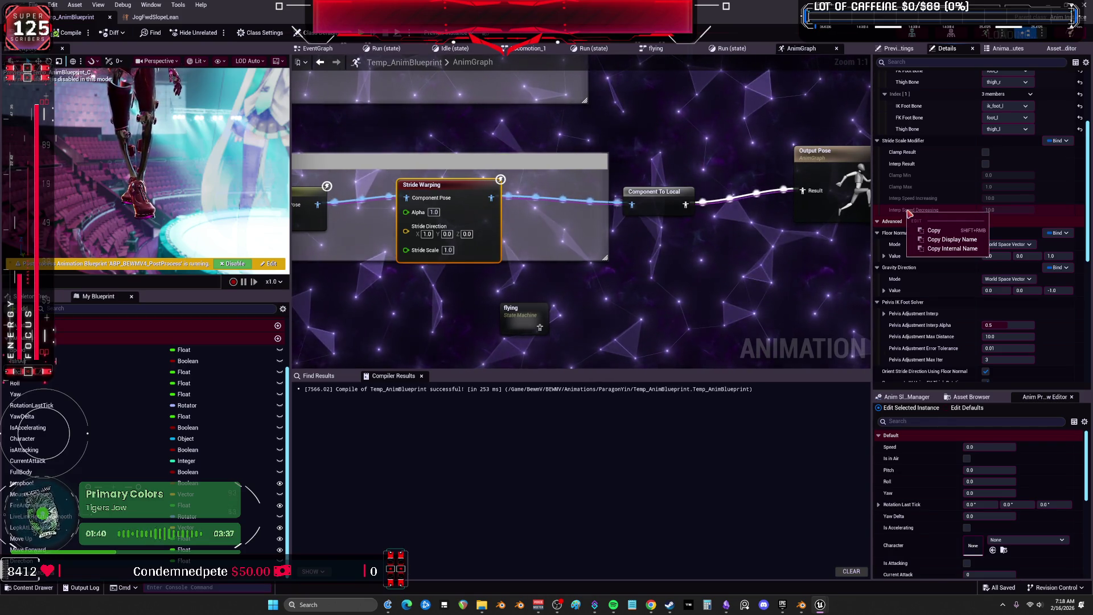
key(Escape)
click(511, 198)
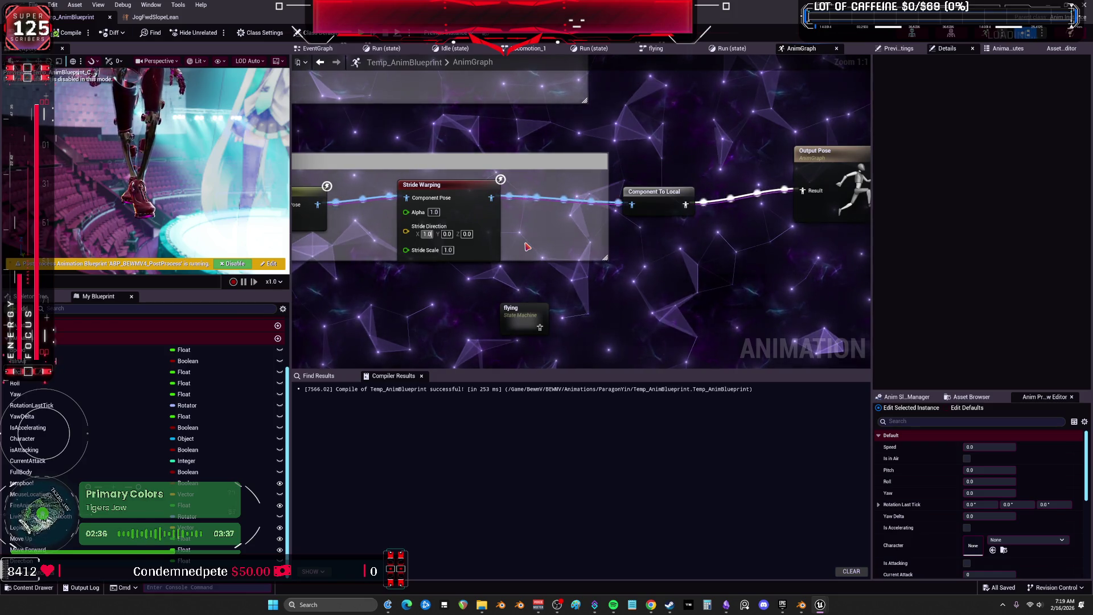
Set the Stride Warping Stride Direction to 0, 1, 0
text(0)
key(Tab)
text(1.0)
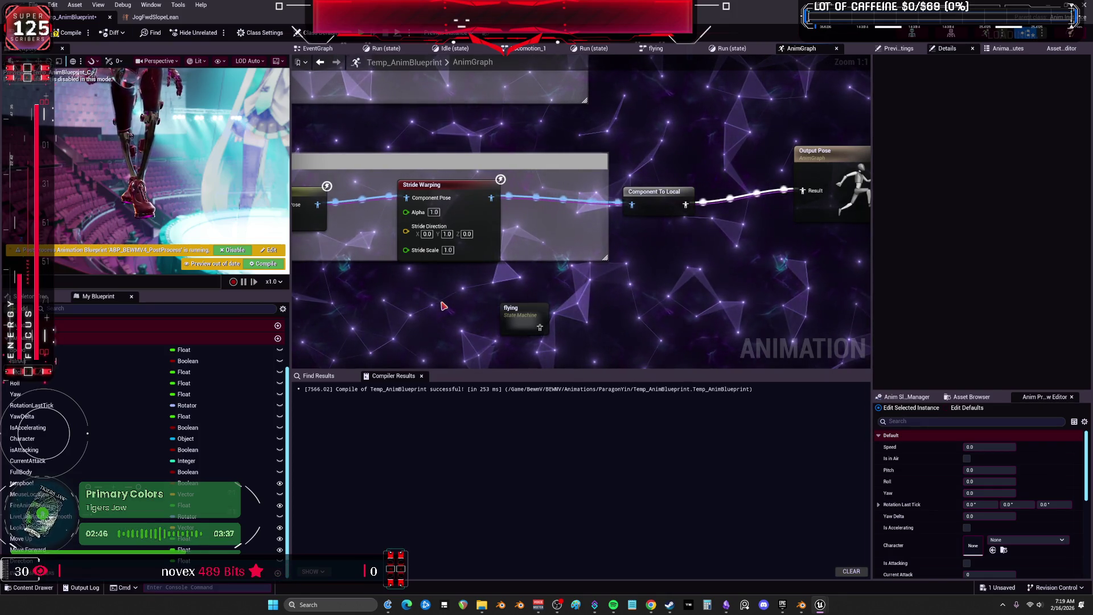
right_click(444, 306)
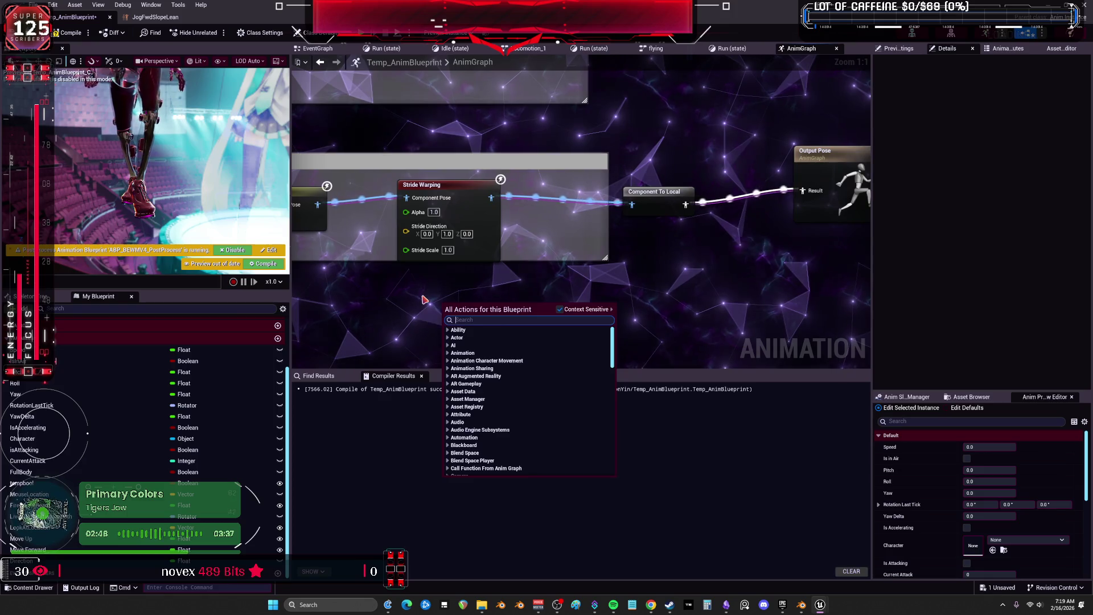
key(Escape)
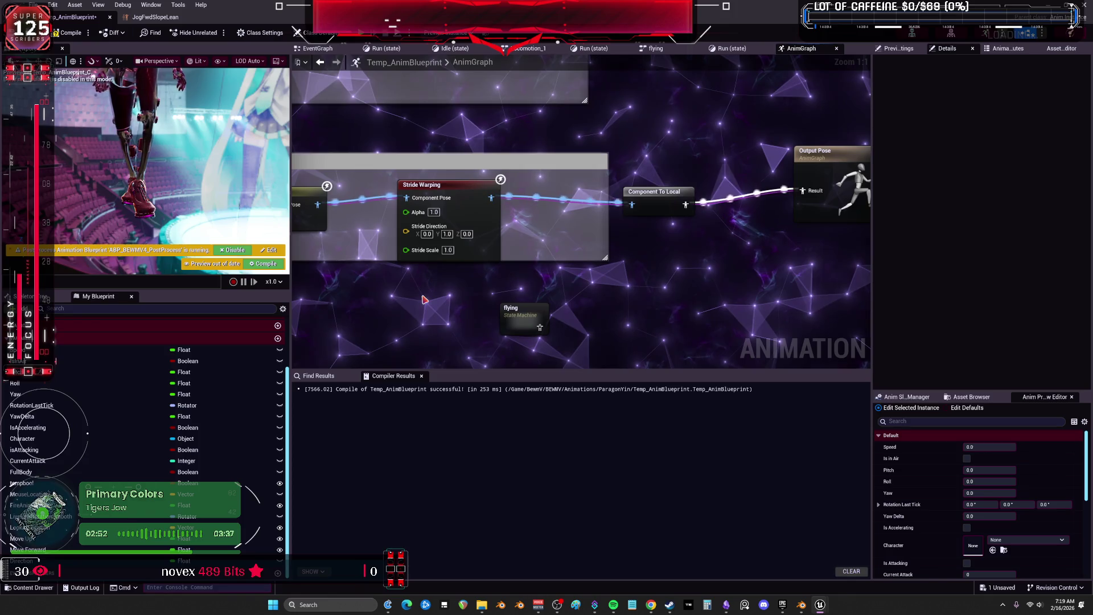
Switch the Stride Warping node's Evaluation Mode to Graph
click(432, 185)
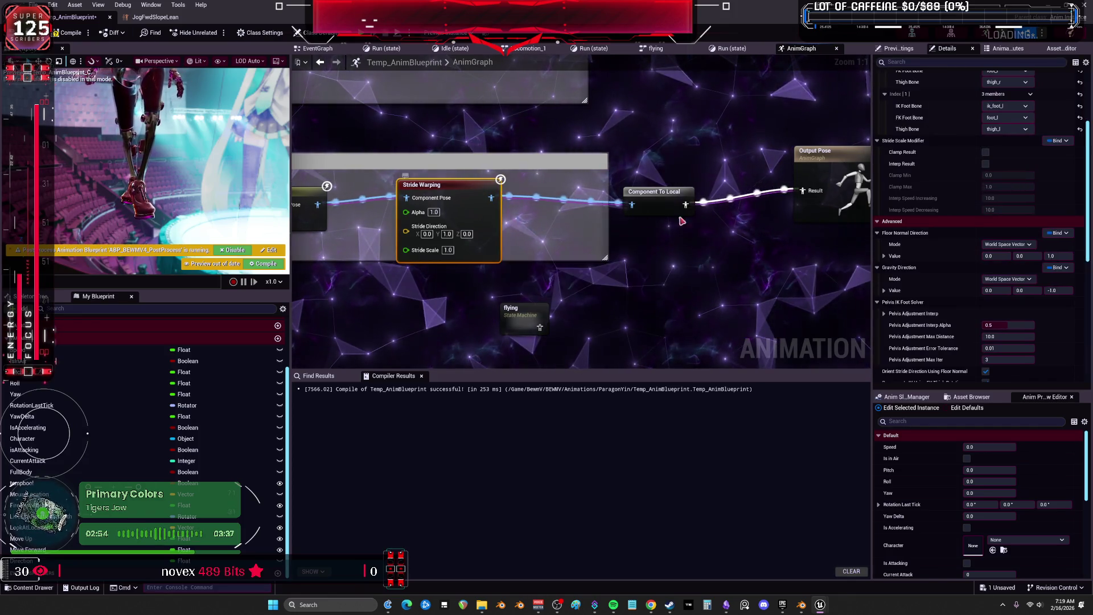
scroll(936, 204, up, 5)
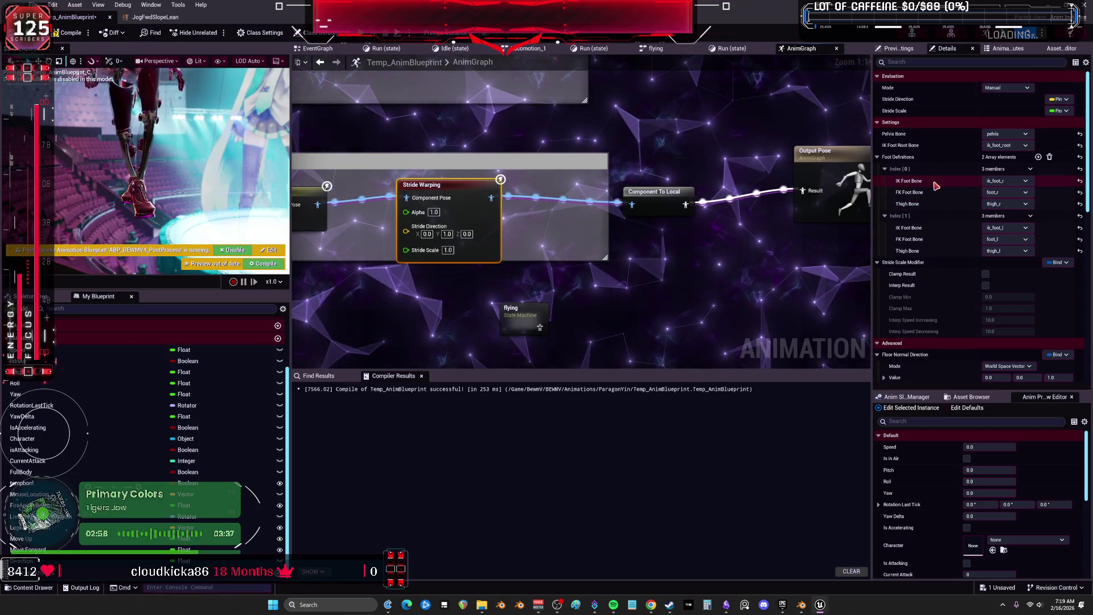
click(1005, 88)
click(1001, 110)
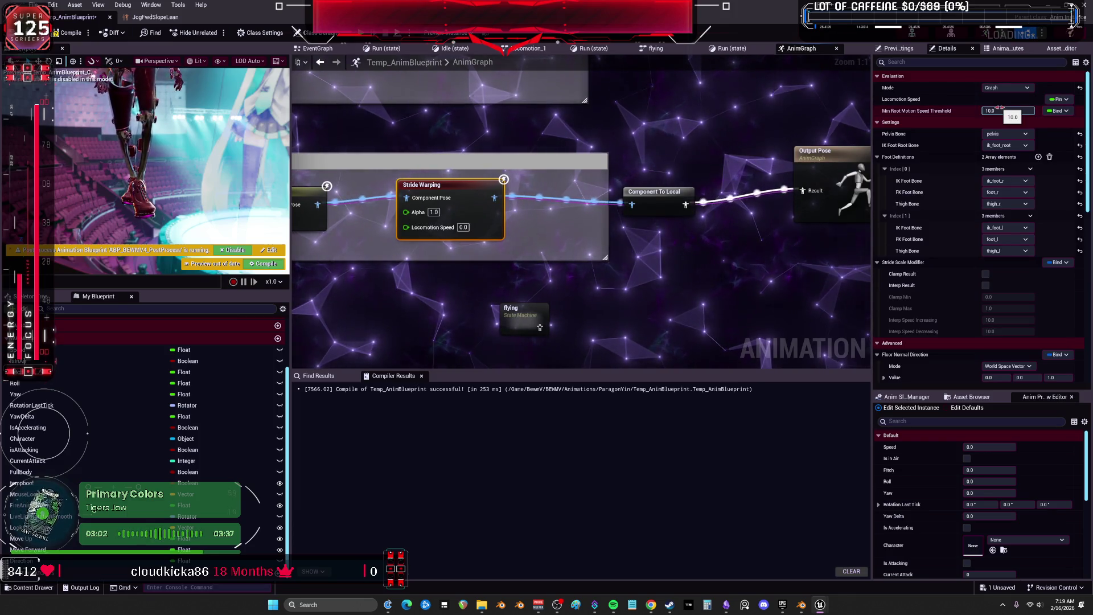
right_click(966, 150)
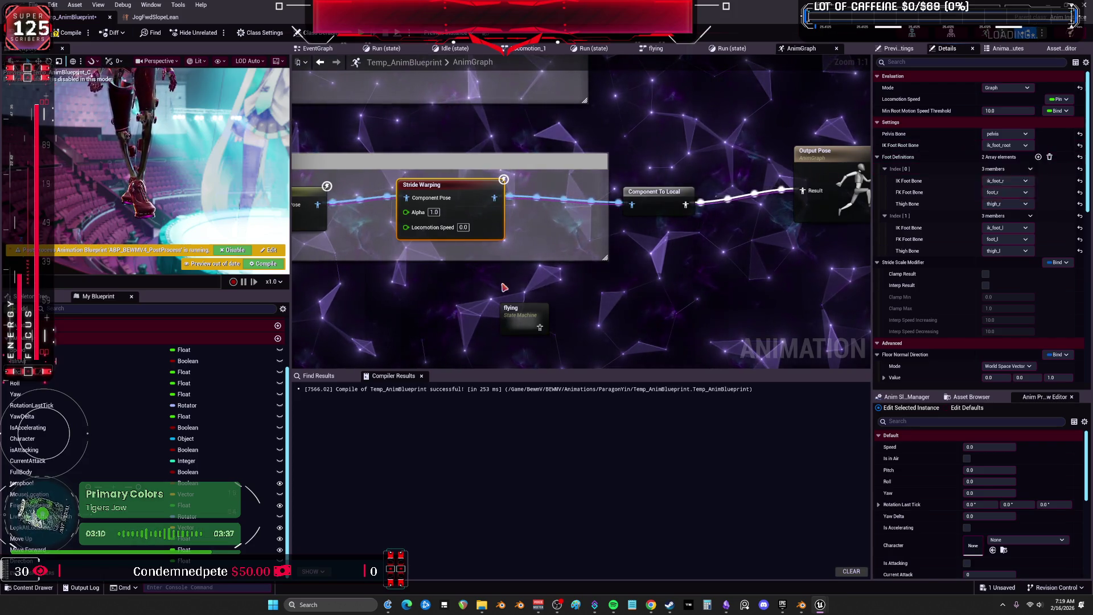
drag(453, 316, 528, 275)
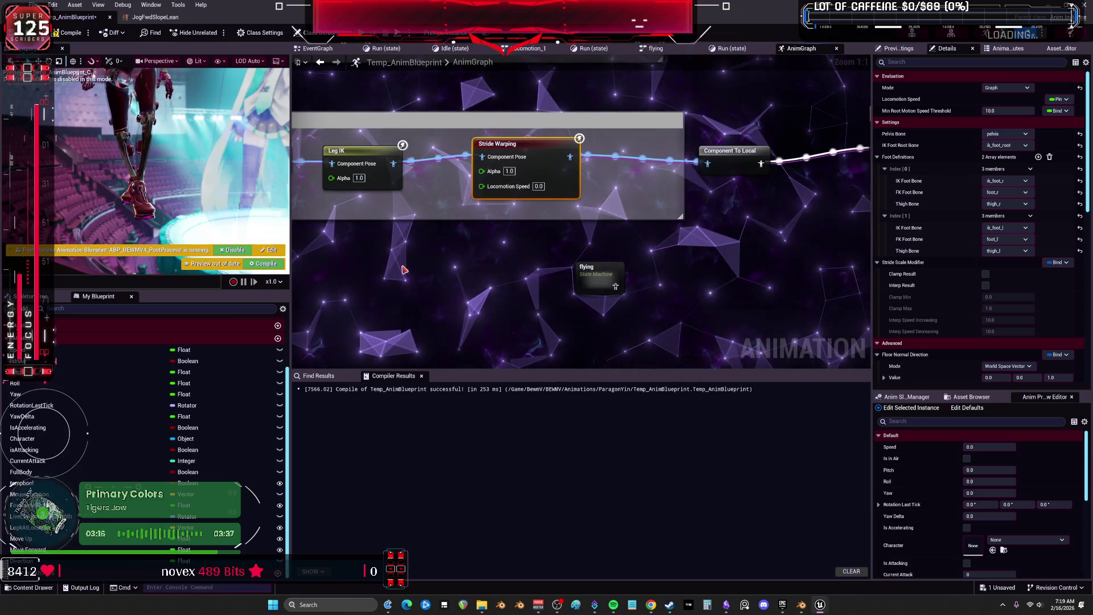
Search the graph actions for a Get Velocity node, then cancel without adding one
right_click(423, 251)
text(gt)
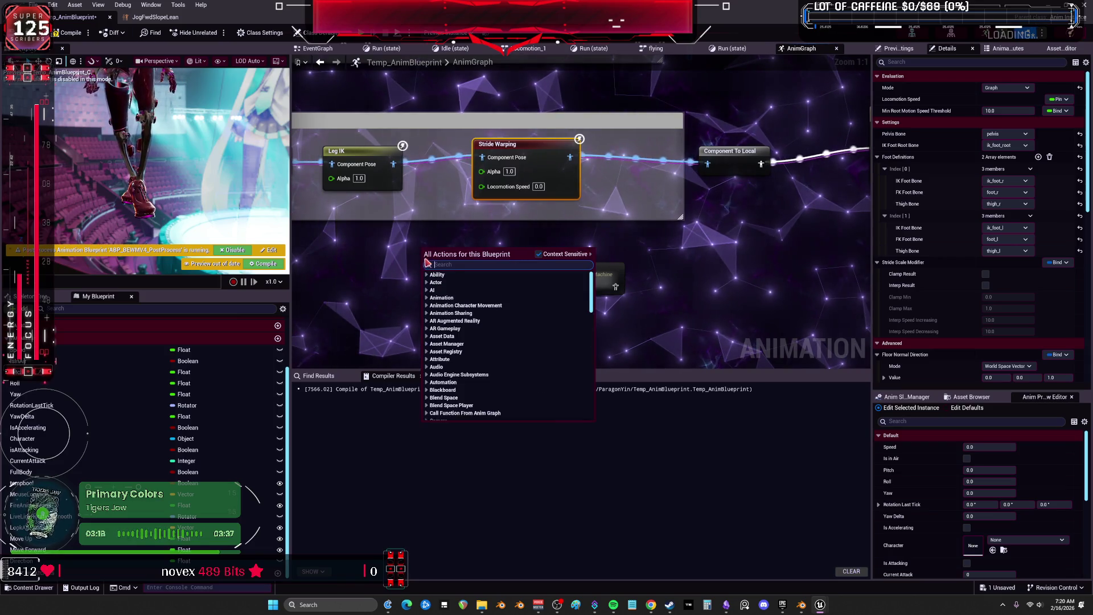
key(BackSpace)
text(et ve)
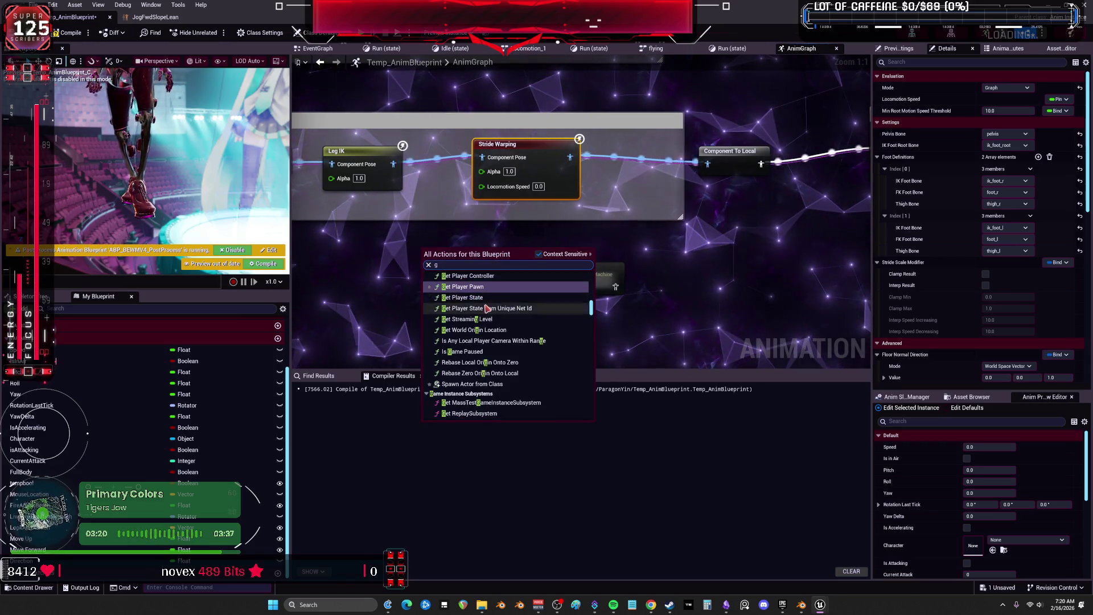
text(lo)
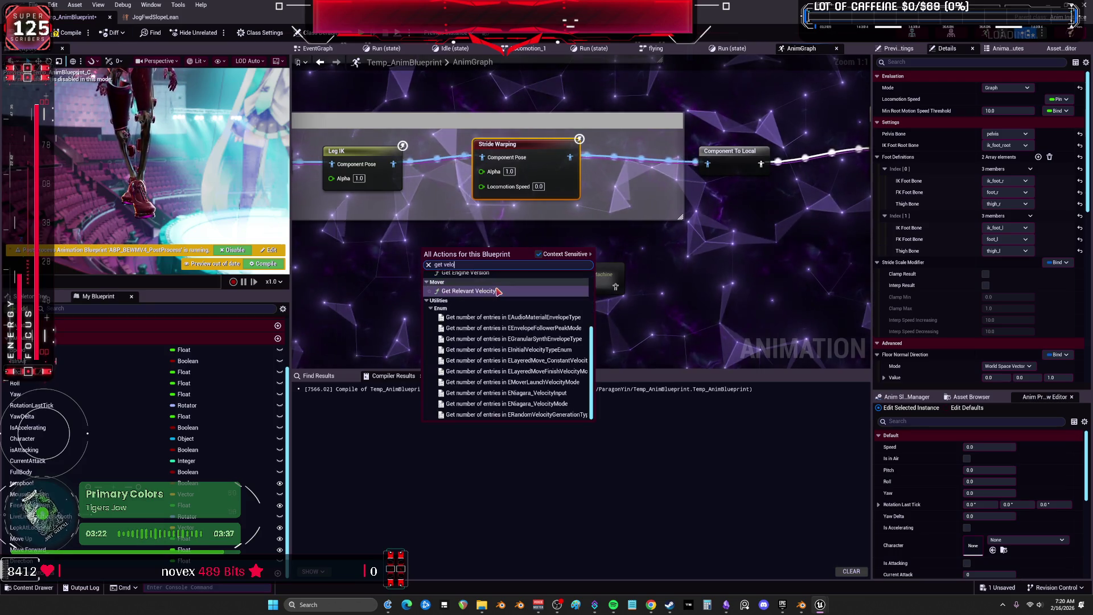
text(c)
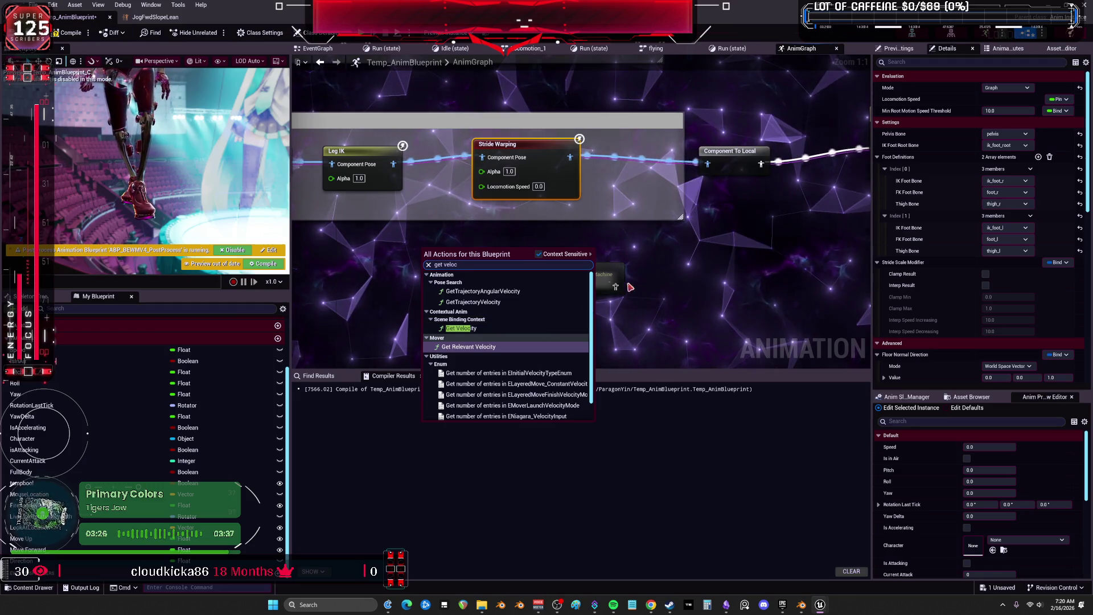
click(664, 273)
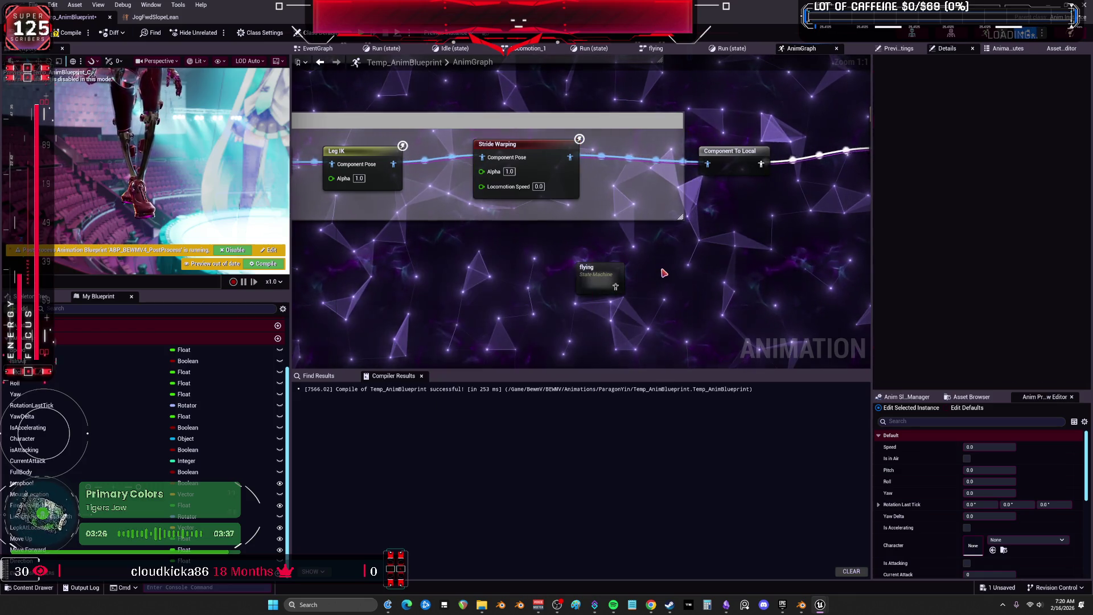
Bind the Stride Warping Locomotion Speed input to the Speed variable and view the EventGraph
click(560, 164)
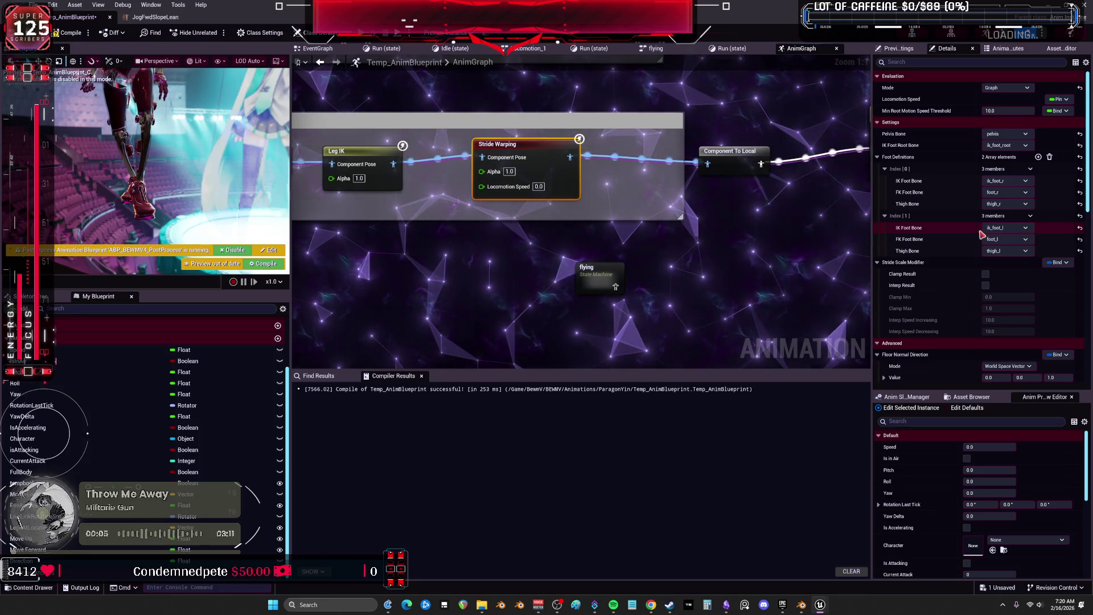
click(1061, 99)
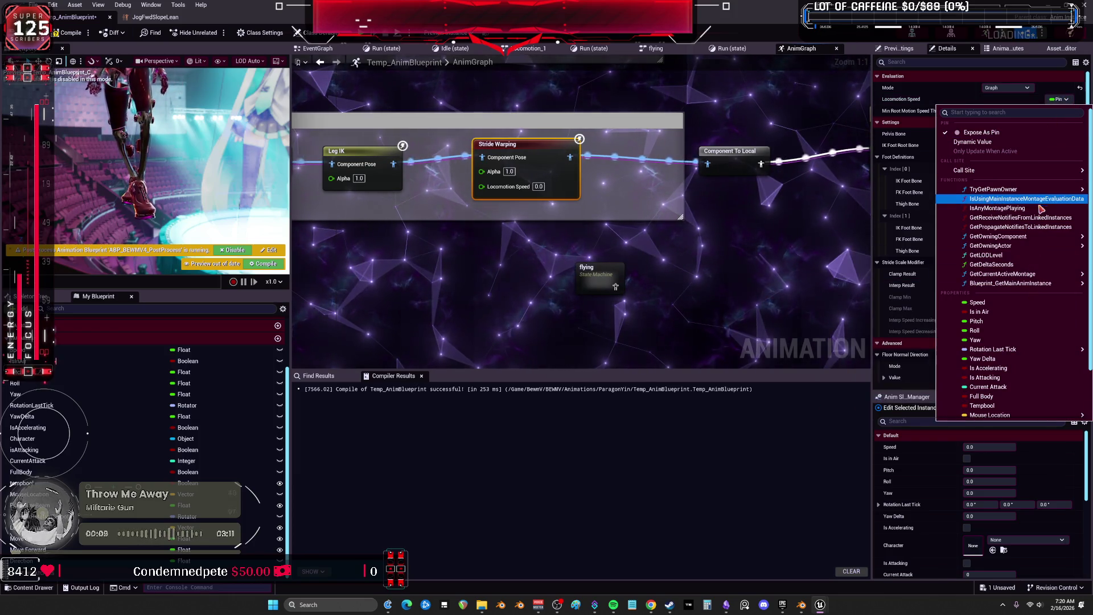
mouse_move(1007, 275)
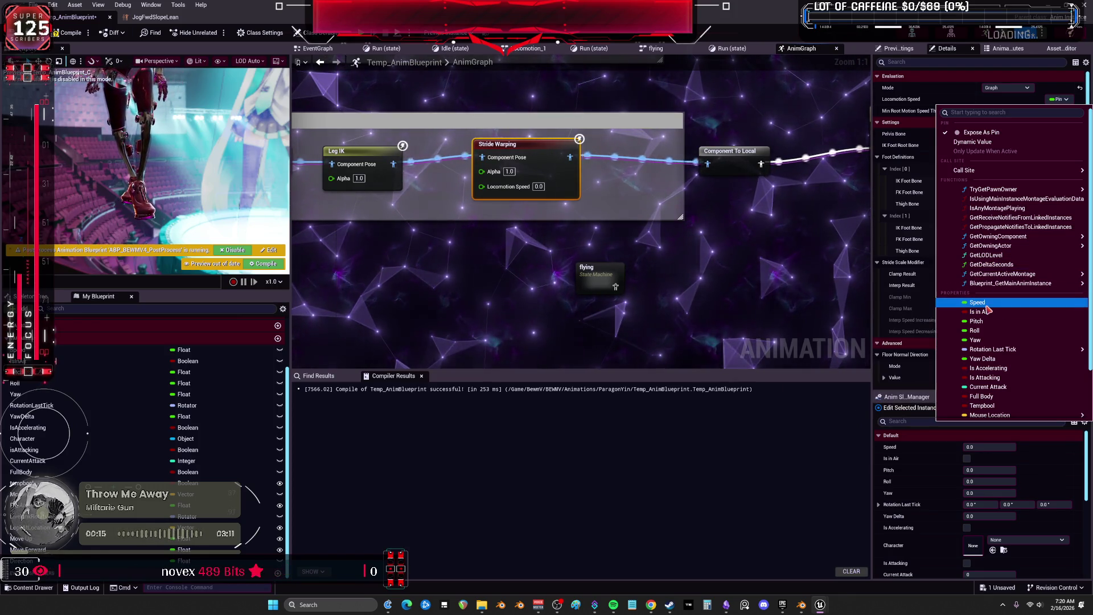
click(987, 302)
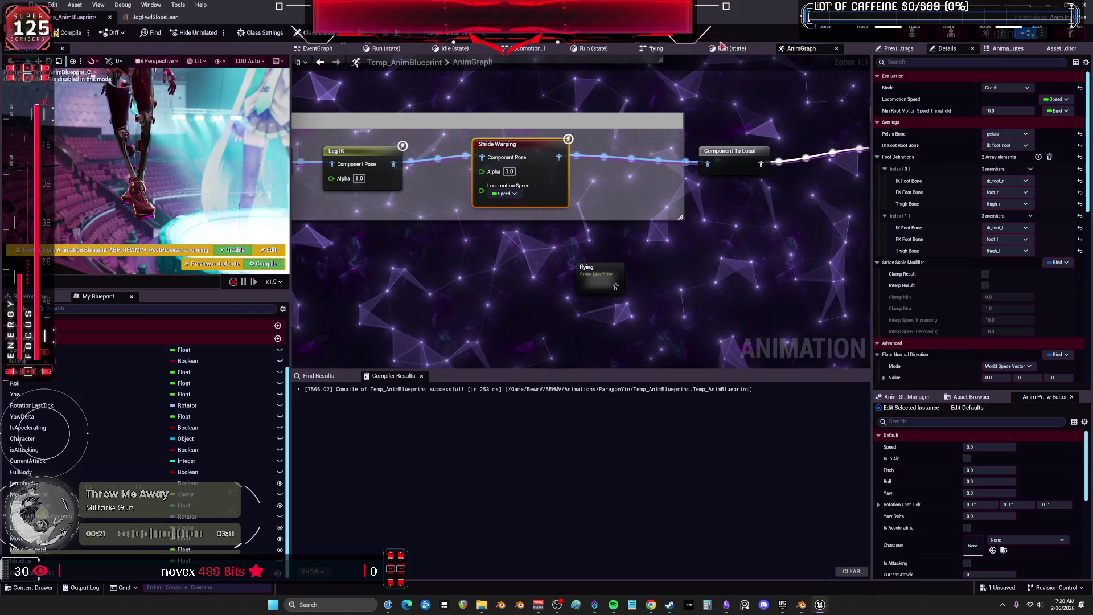
click(317, 49)
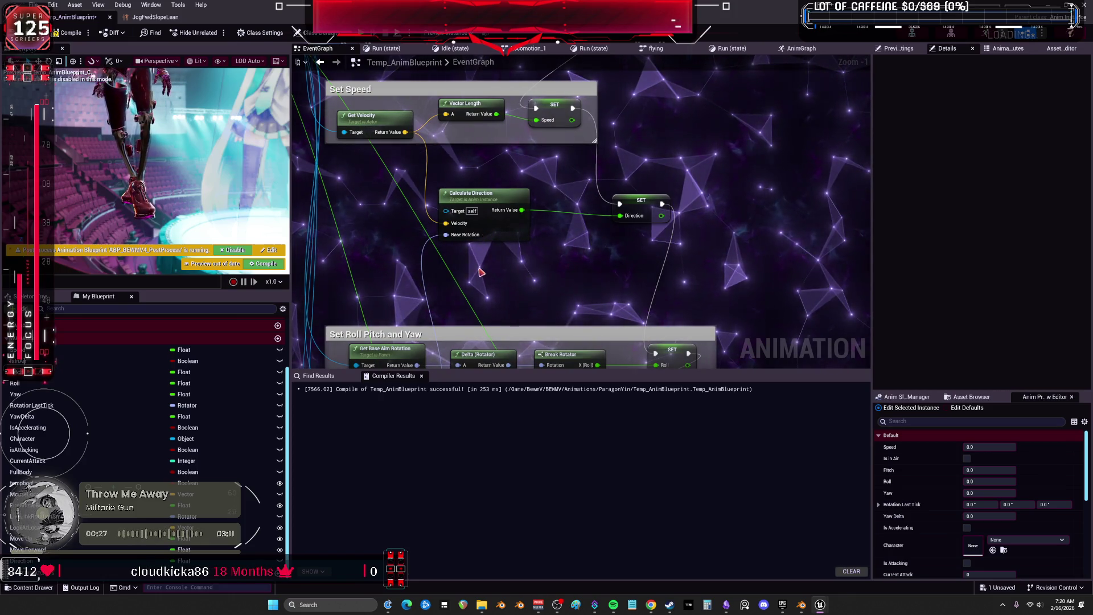
Look over the EventGraph and the JogFwdSlopeLean blend space, then return to the AnimGraph
mouse_move(478, 270)
mouse_down()
mouse_move(558, 222)
mouse_move(445, 179)
mouse_move(473, 63)
mouse_move(497, 57)
mouse_up()
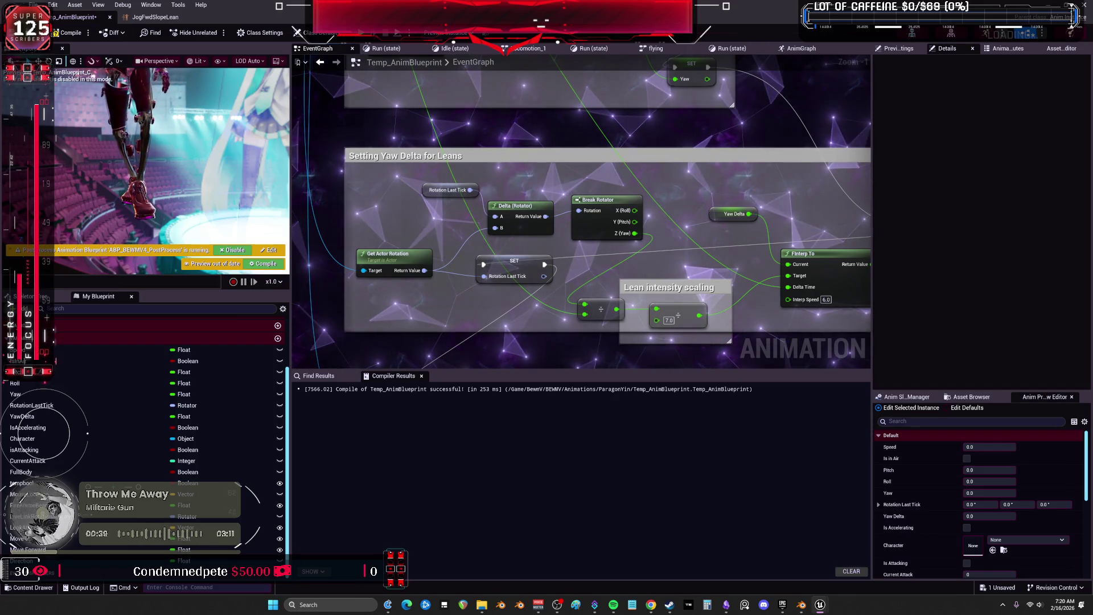
click(158, 19)
click(77, 17)
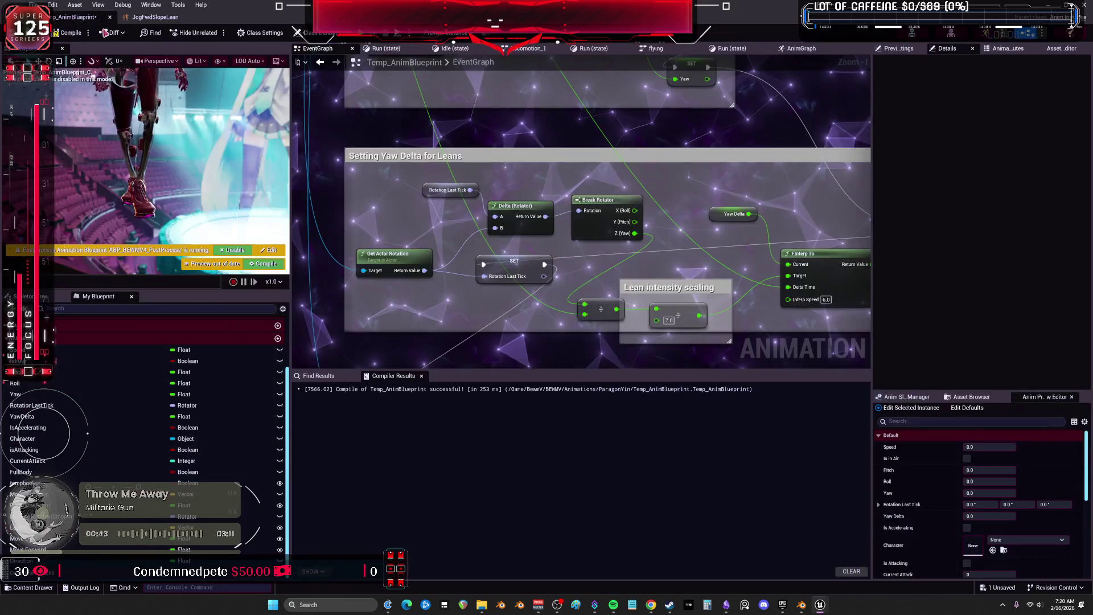
click(798, 49)
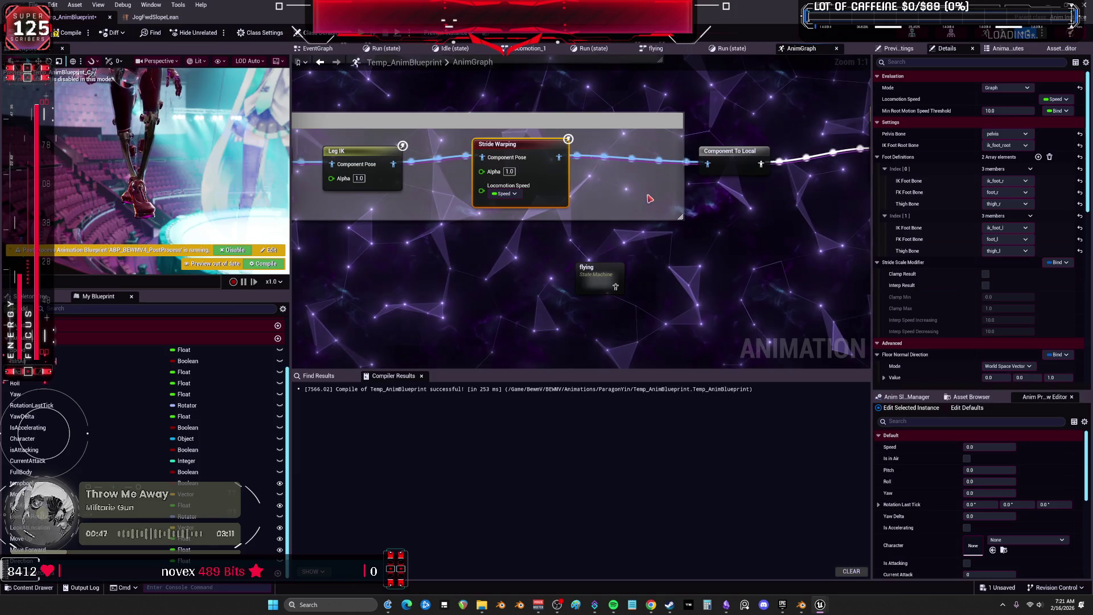
Pan around the AnimGraph and start editing the Min Root Motion Speed Threshold (10.0)
drag(659, 194, 664, 171)
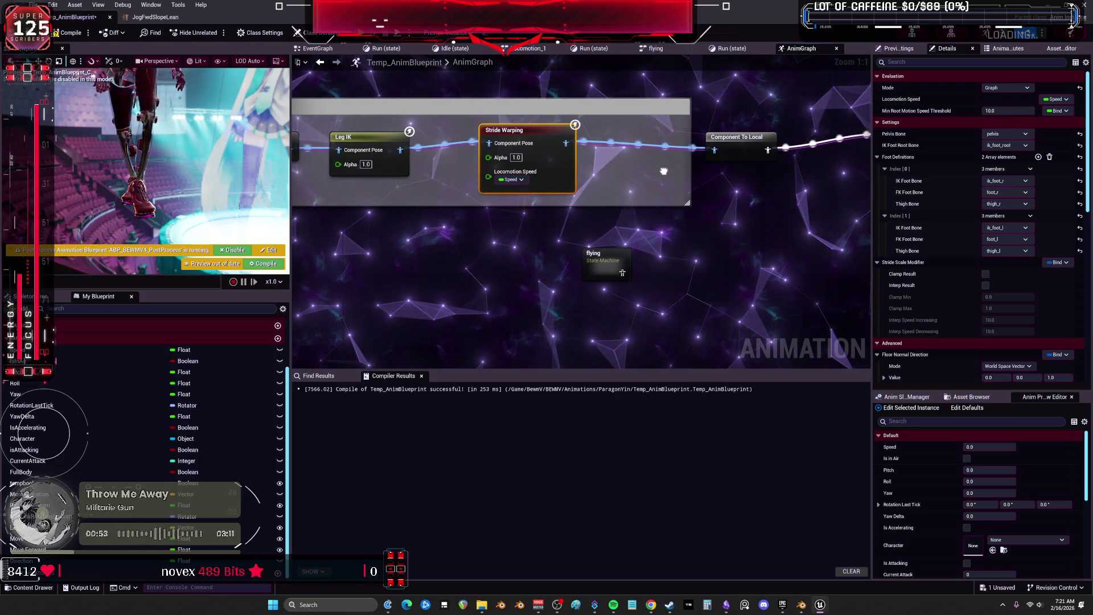
drag(663, 171, 691, 162)
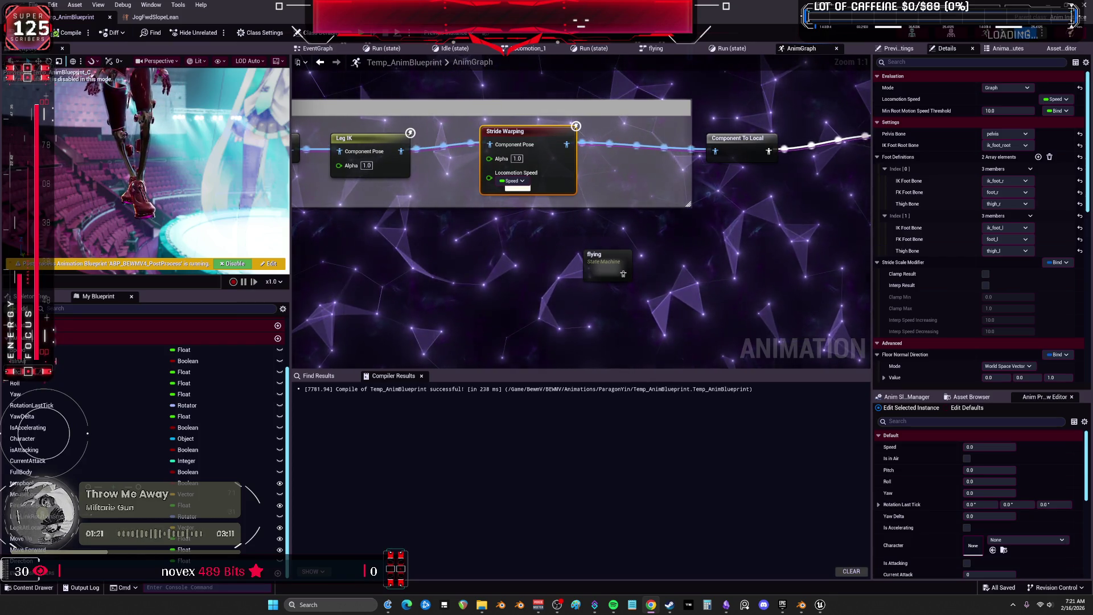
mouse_move(795, 226)
mouse_down()
mouse_move(897, 296)
mouse_move(816, 270)
mouse_up()
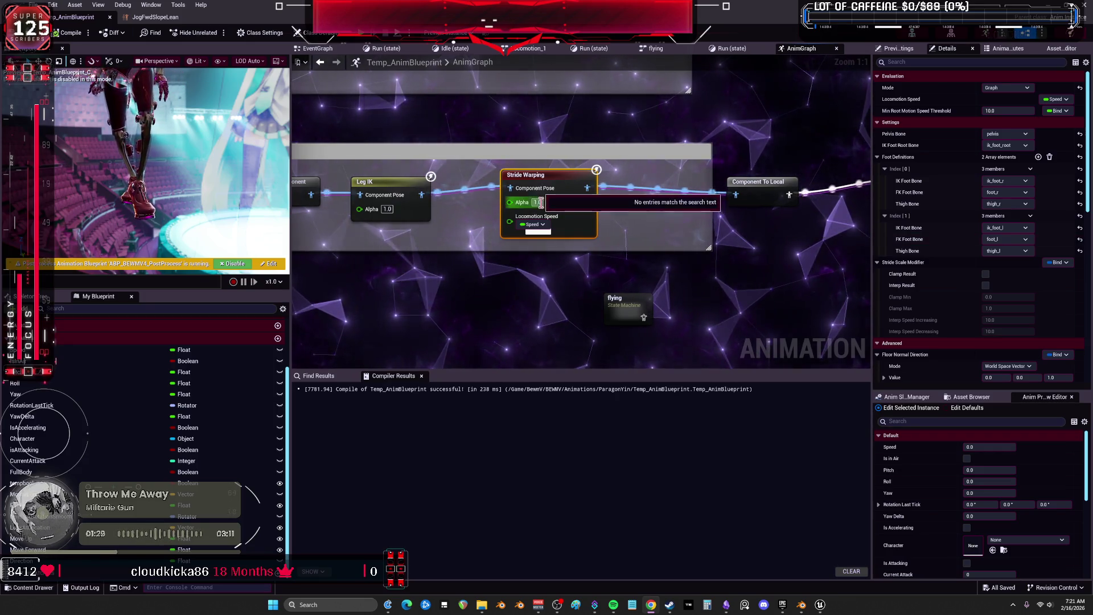
click(1012, 111)
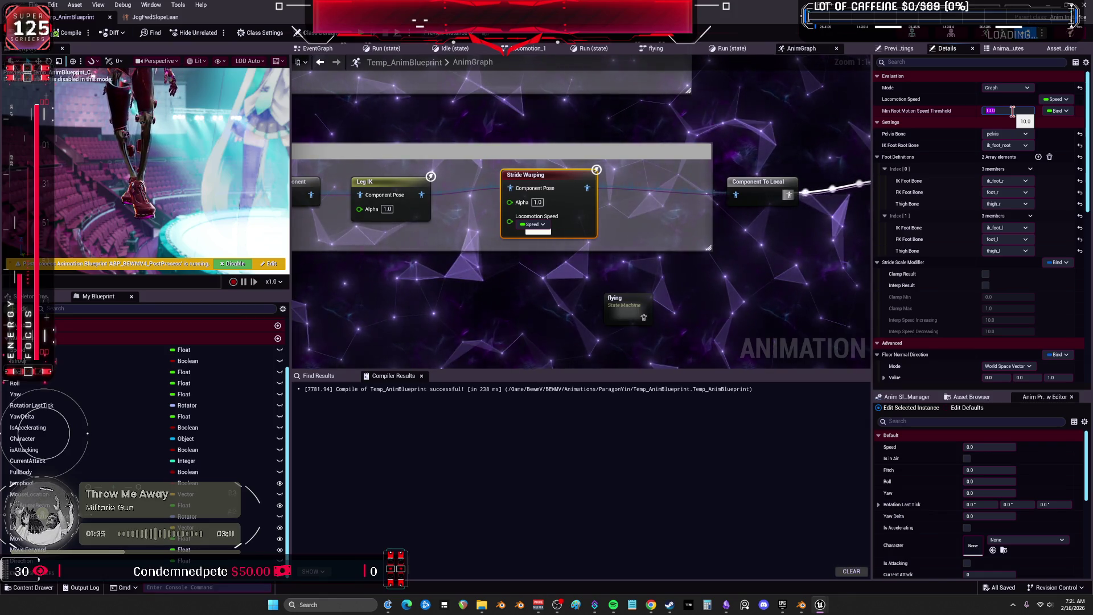
Enable Clamp Result on the stride scale with Clamp Min 0.1 and Clamp Max 2.0
click(994, 290)
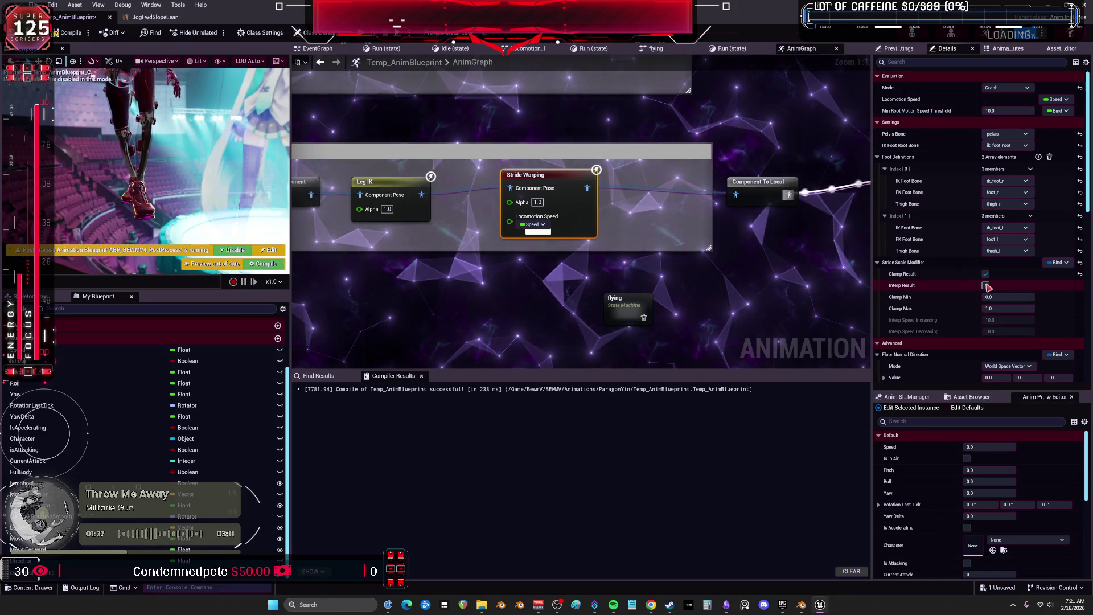
click(1011, 297)
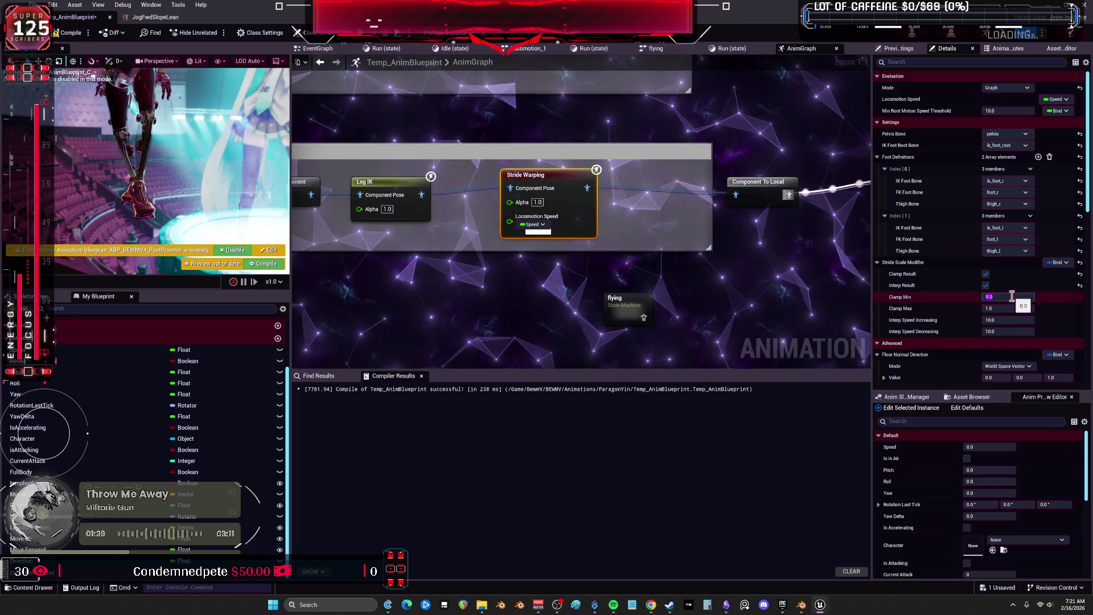
text(10.1)
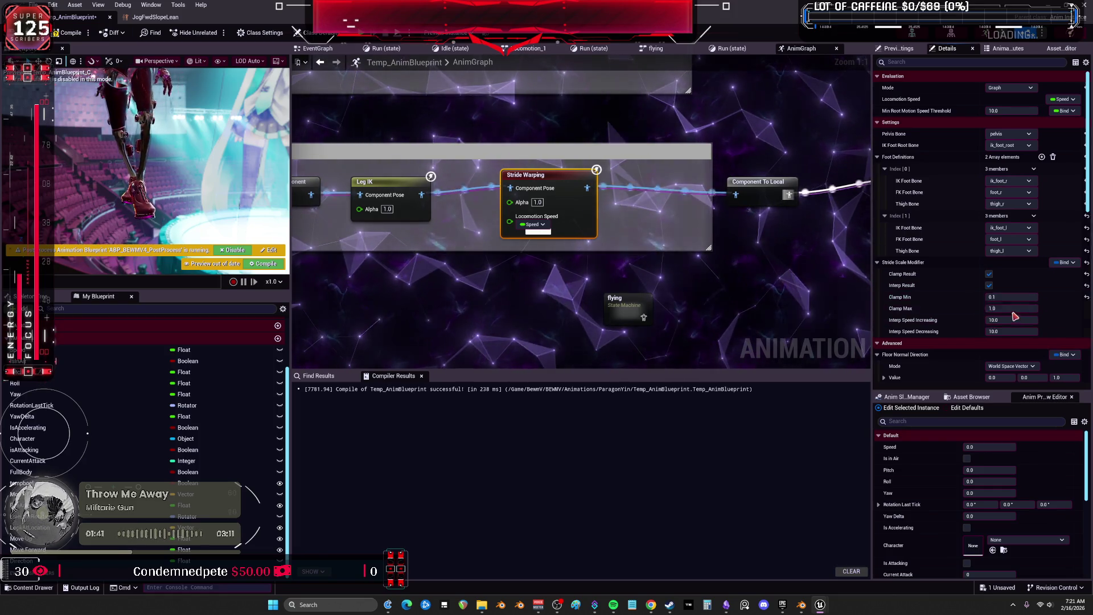
click(1013, 309)
text(2)
key(Return)
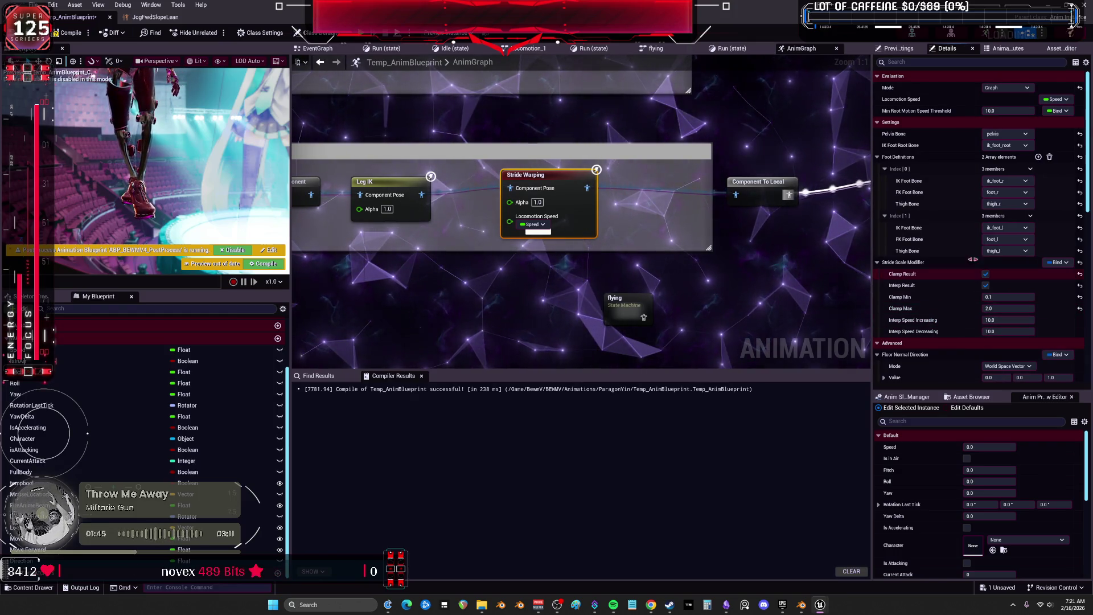
Inspect the floor normal values, recompile the blueprint and restore its window to a smaller size
scroll(954, 231, down, 5)
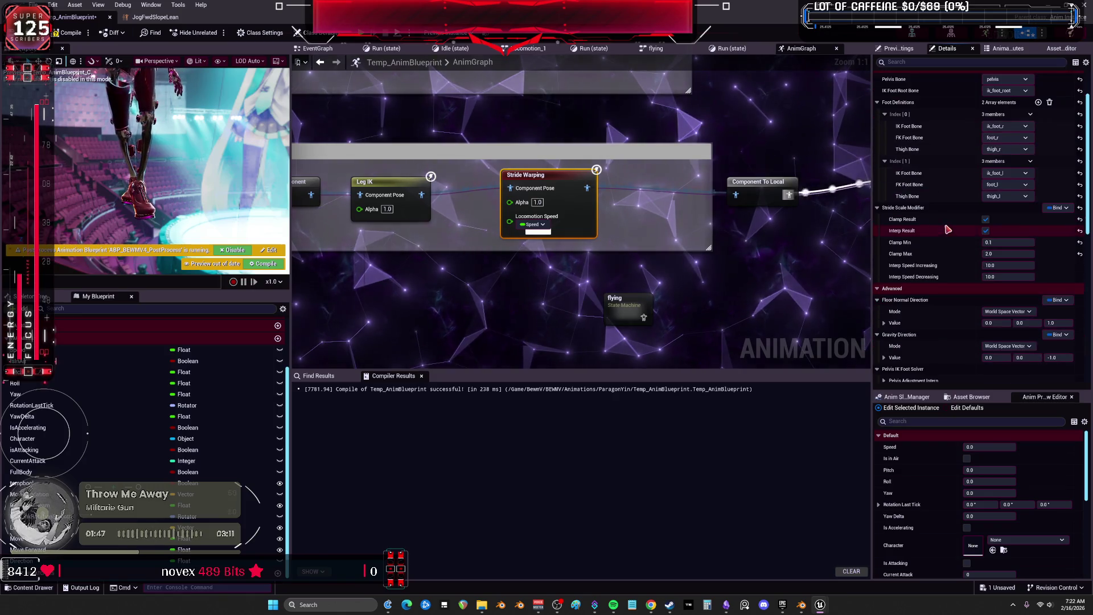
scroll(950, 226, down, 2)
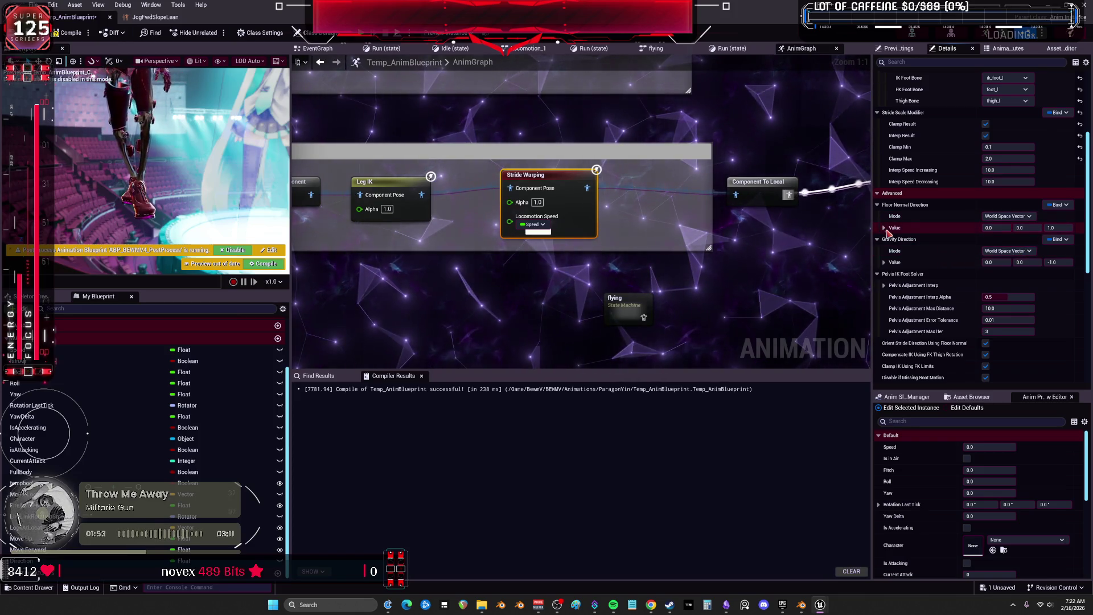
click(885, 228)
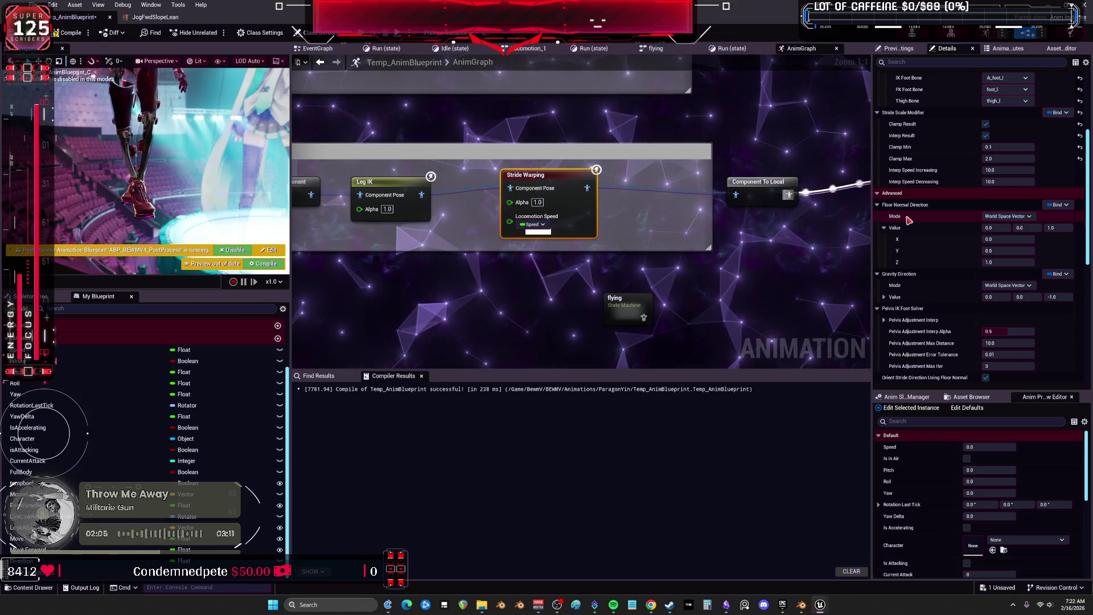
right_click(908, 220)
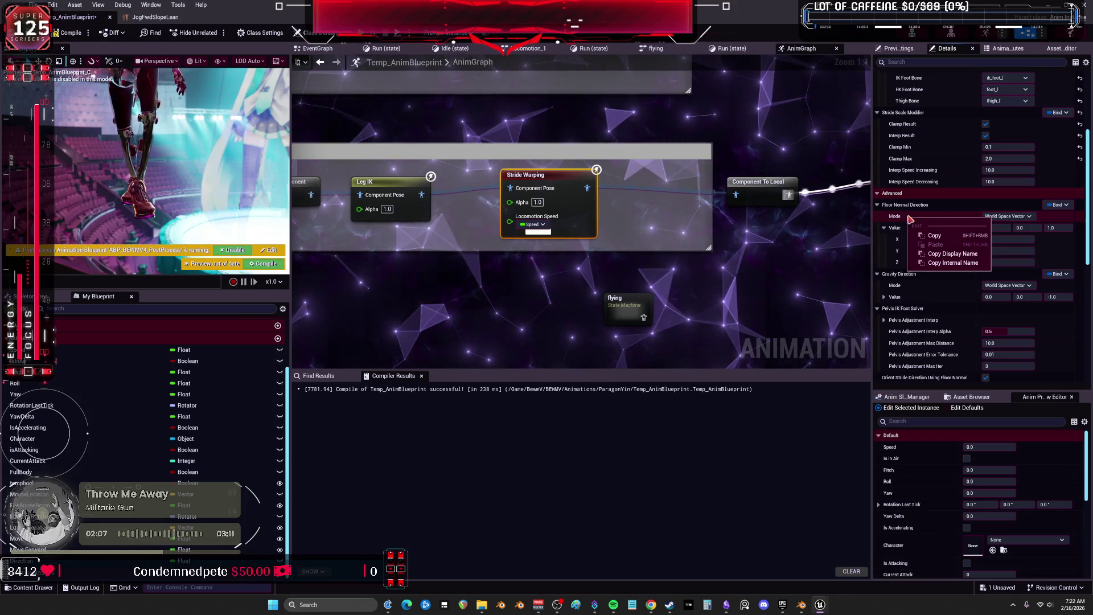
click(892, 222)
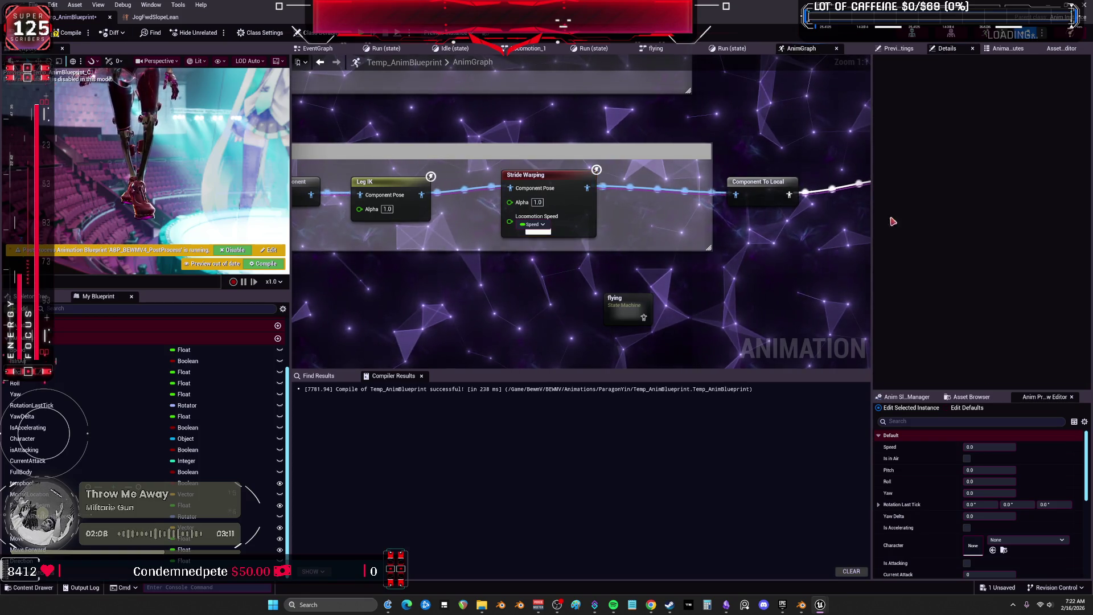
click(530, 175)
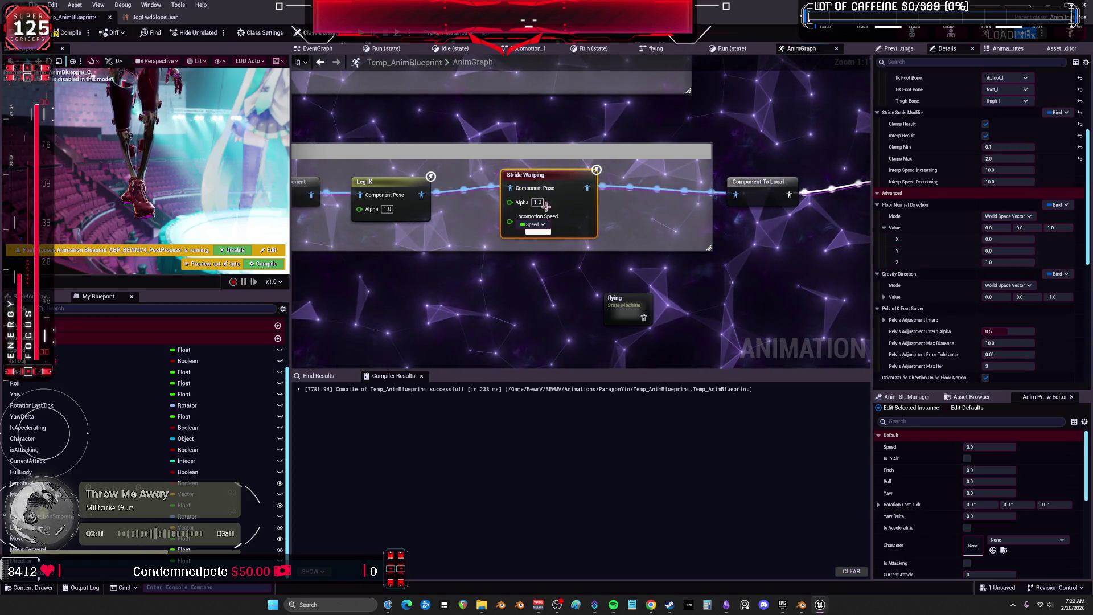
click(55, 34)
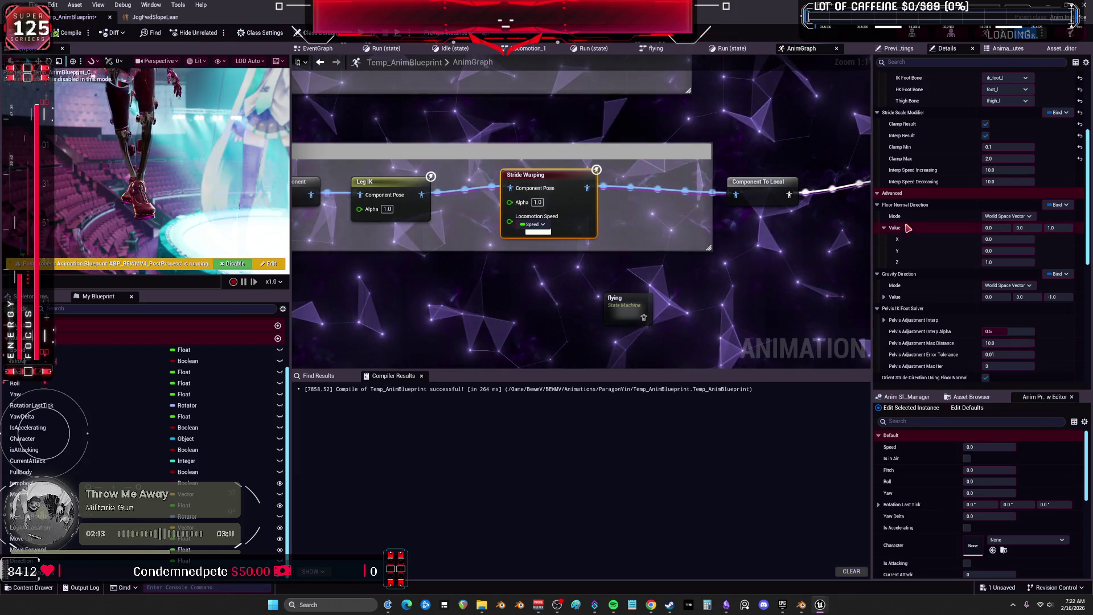
double_click(141, 24)
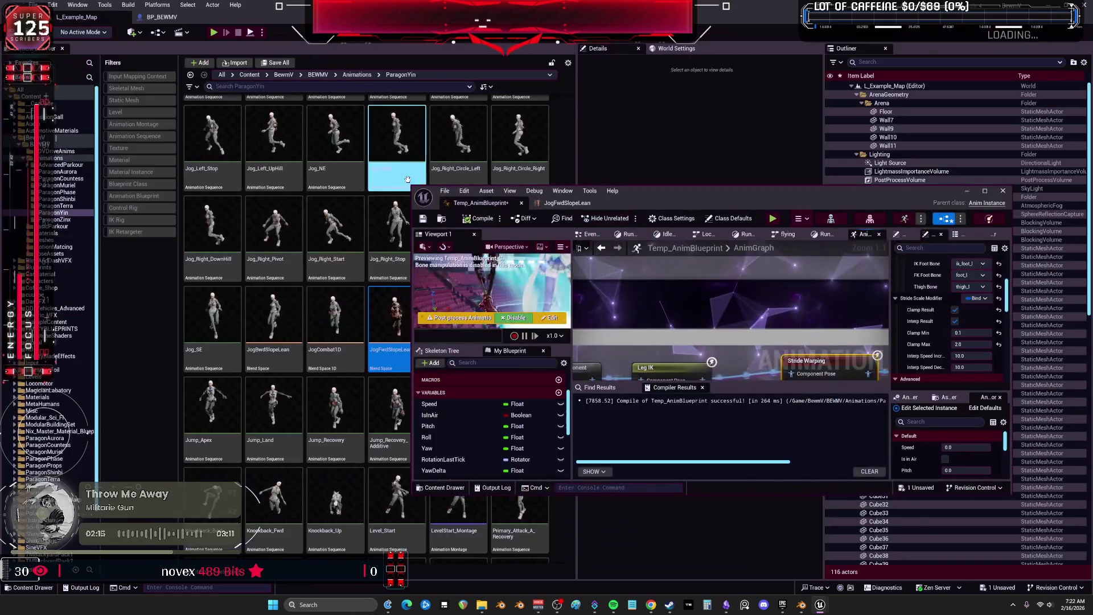
Open BP_BEWMV from the BEWMV folder and view its EventGraph
click(57, 144)
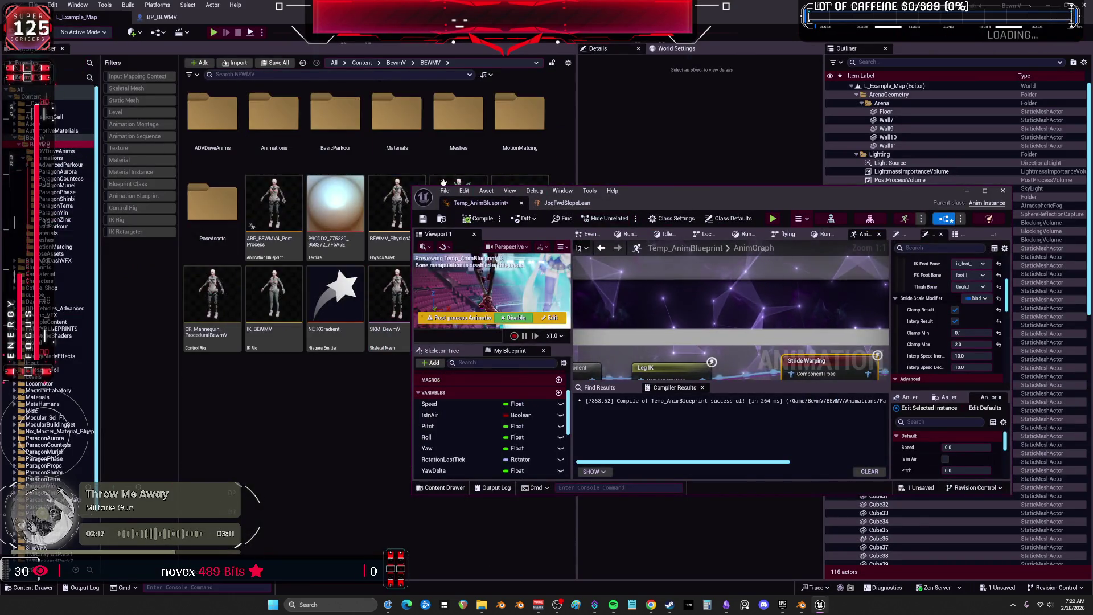
drag(569, 192, 505, 331)
double_click(520, 222)
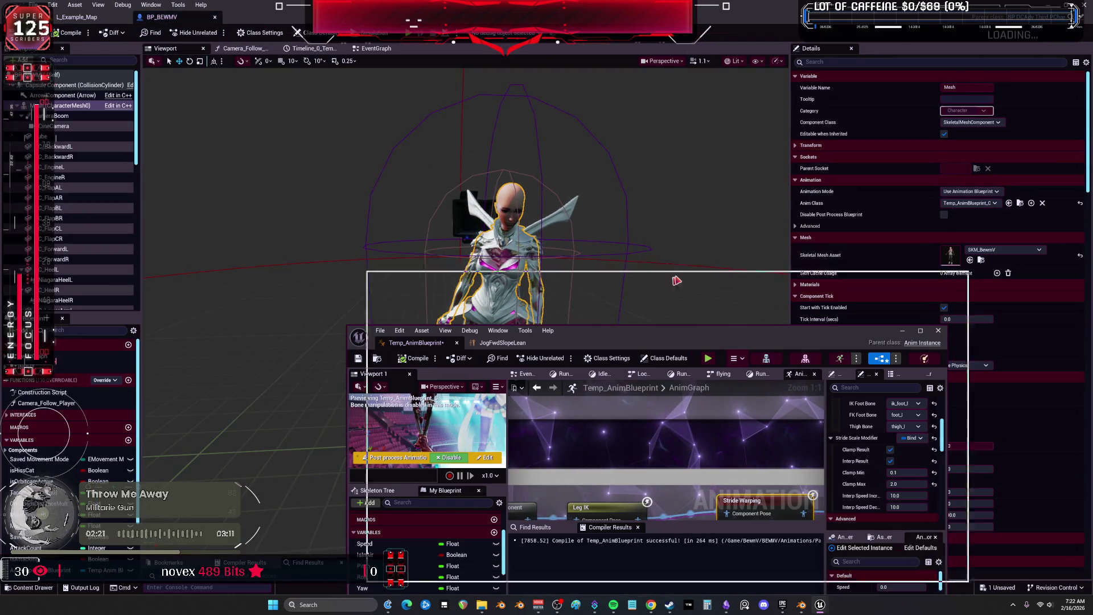
click(641, 309)
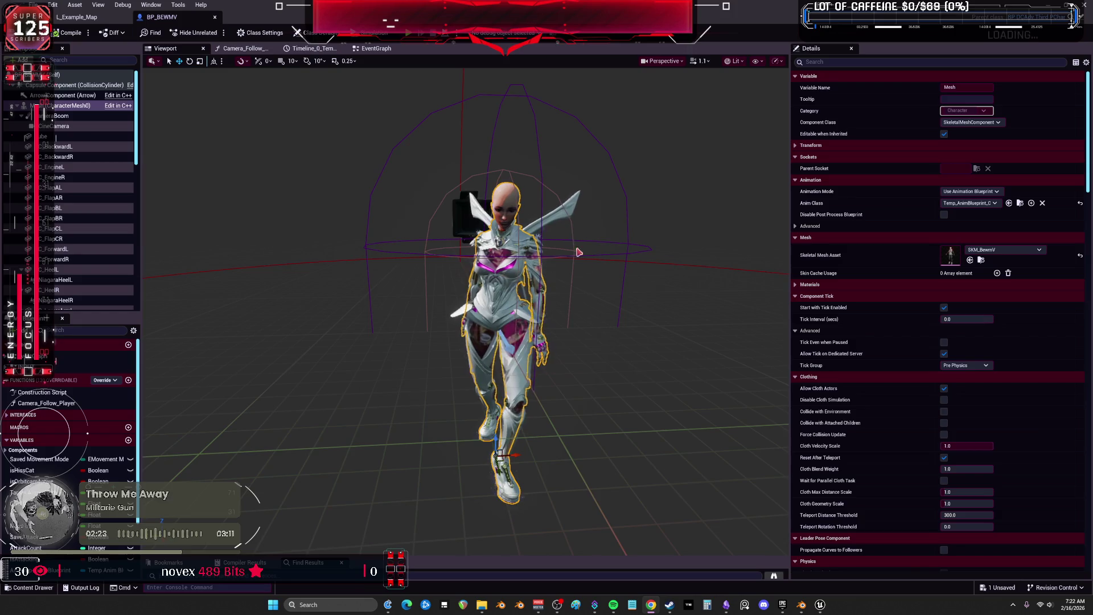
click(369, 49)
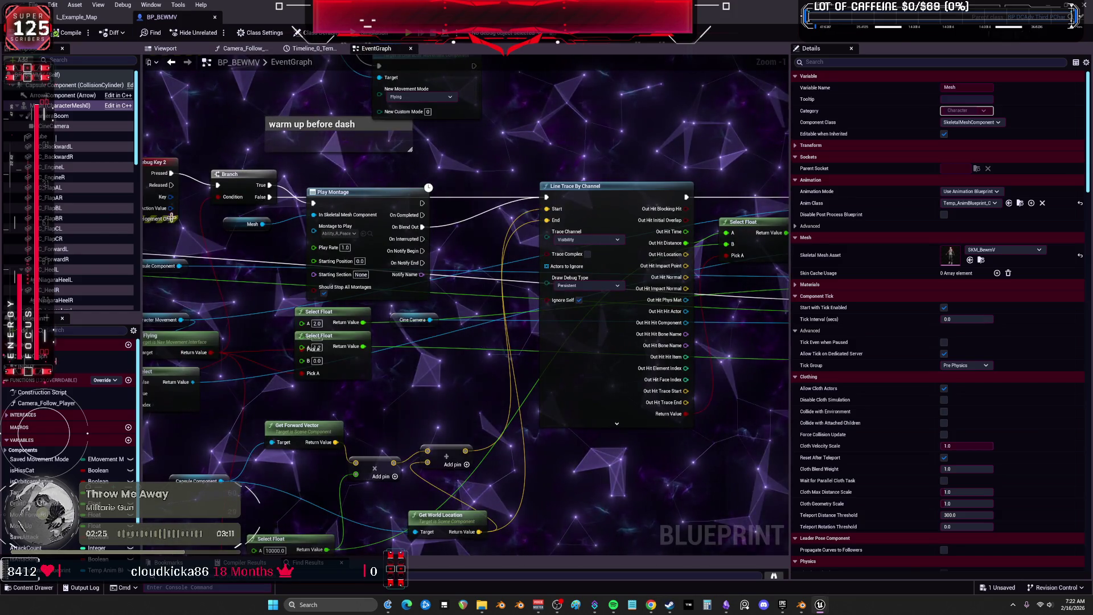
Add a Capsule Component getter and search its pin's actions for 'normal', showing all actions
mouse_move(67, 86)
mouse_down()
mouse_move(257, 102)
mouse_move(627, 108)
mouse_up()
scroll(624, 104, up, 2)
mouse_move(441, 263)
mouse_down()
mouse_move(444, 176)
mouse_move(479, 229)
mouse_up()
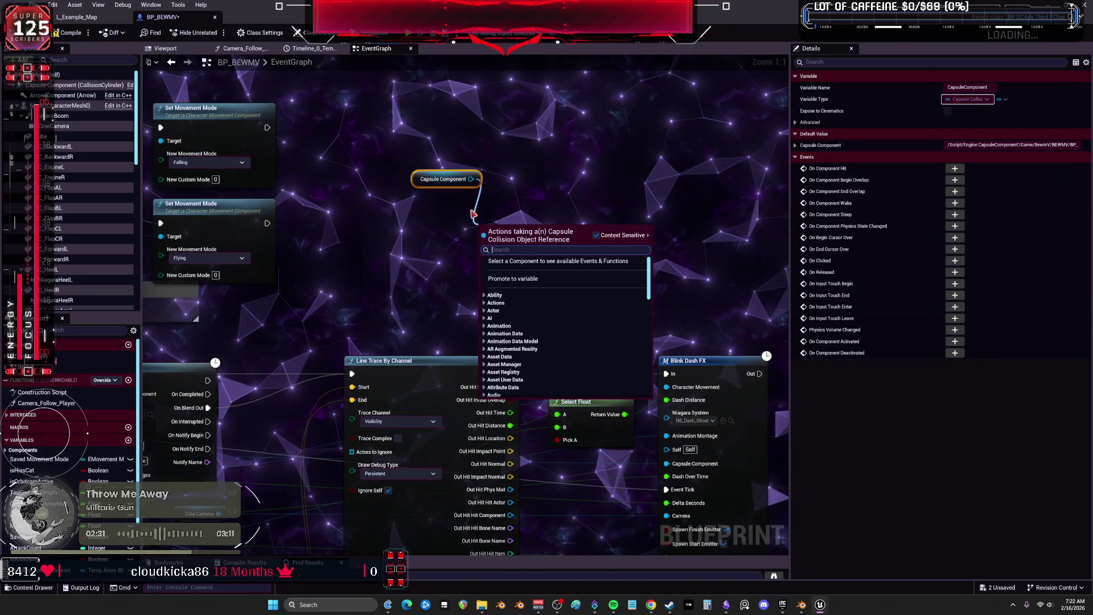
text(normal)
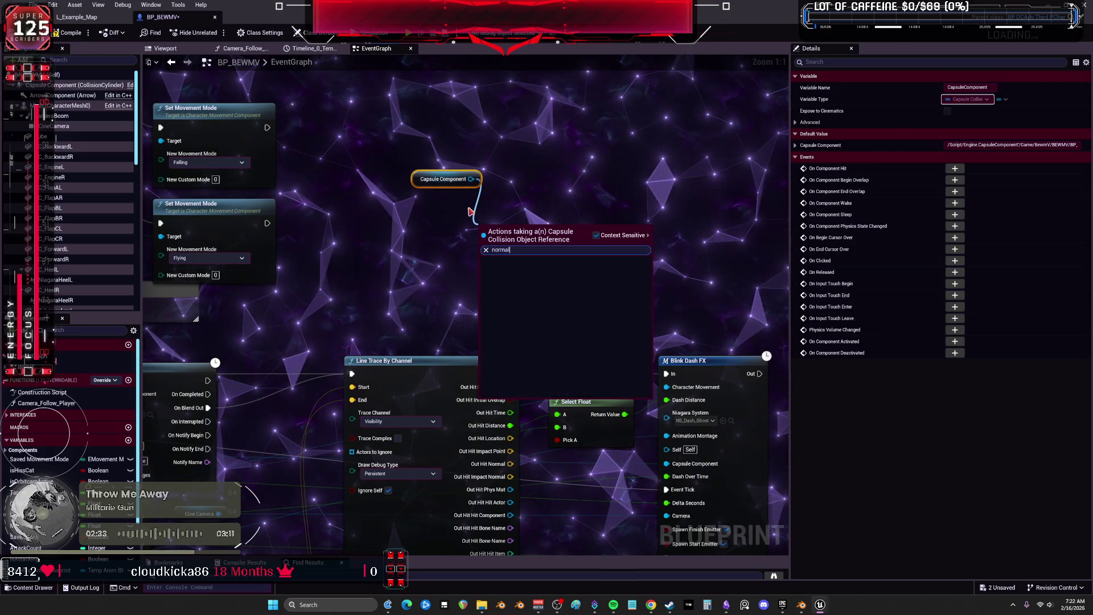
click(596, 234)
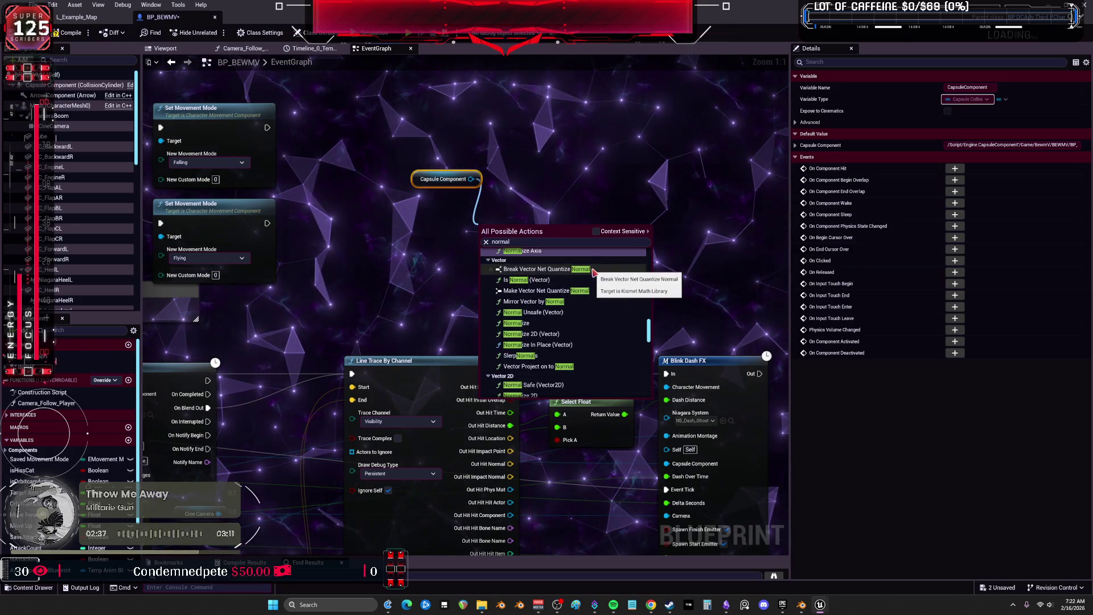
Browse through the full 'normal' action results list
scroll(604, 353, down, 1)
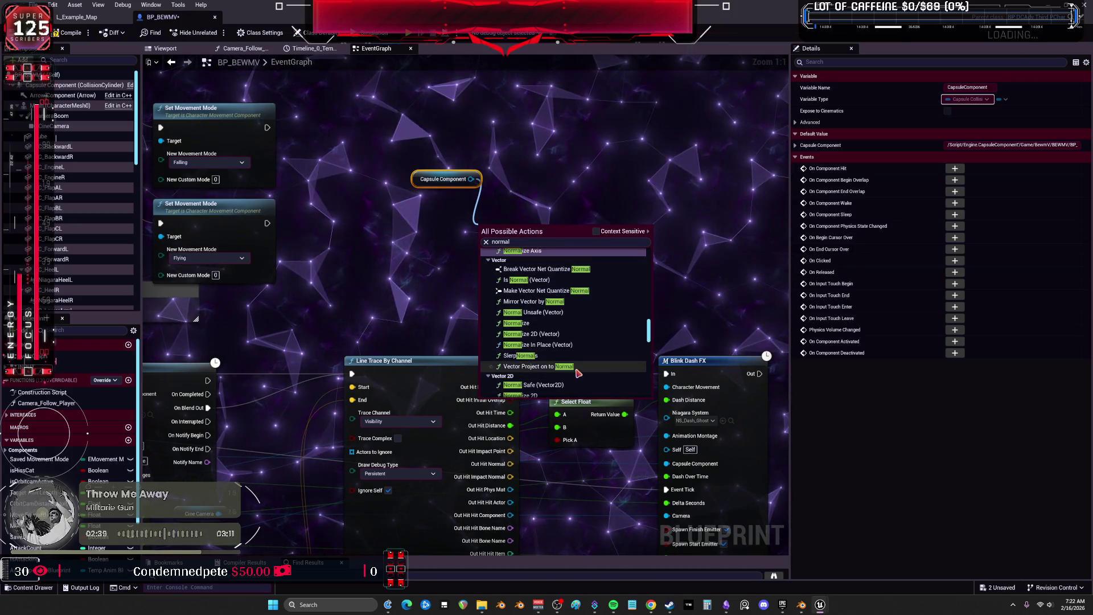
scroll(604, 354, up, 3)
scroll(602, 357, up, 5)
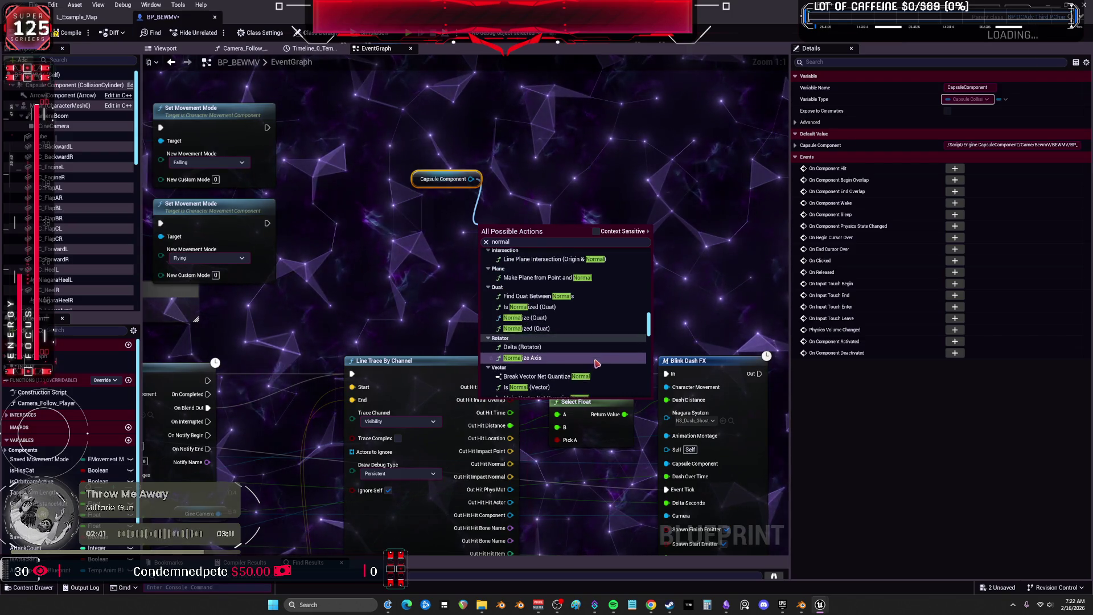
scroll(604, 302, up, 6)
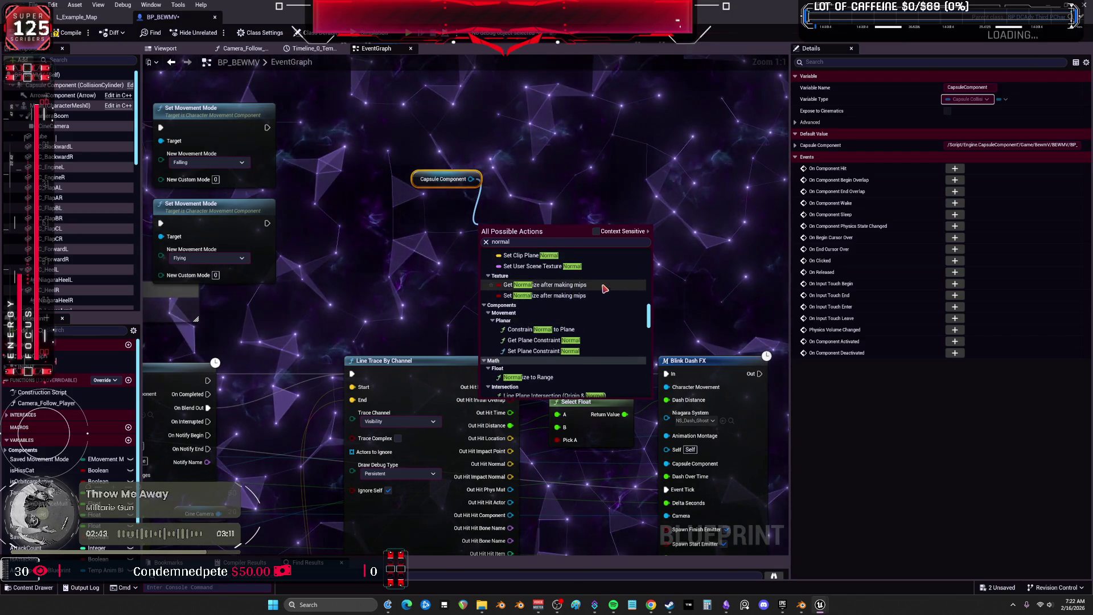
scroll(608, 294, up, 8)
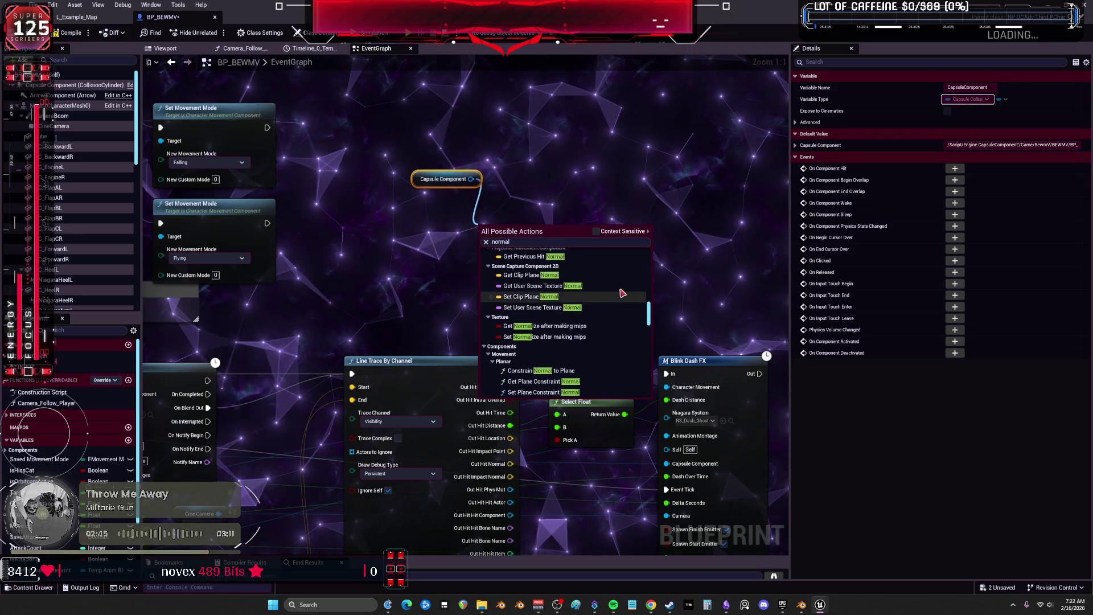
drag(650, 301, 660, 245)
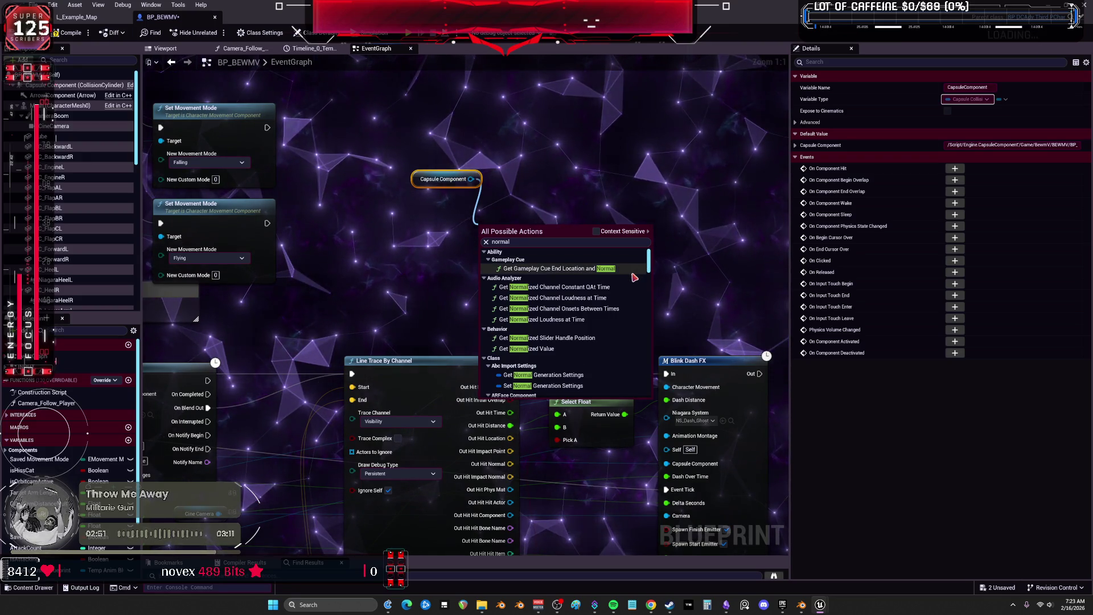
scroll(634, 277, down, 3)
scroll(635, 278, down, 3)
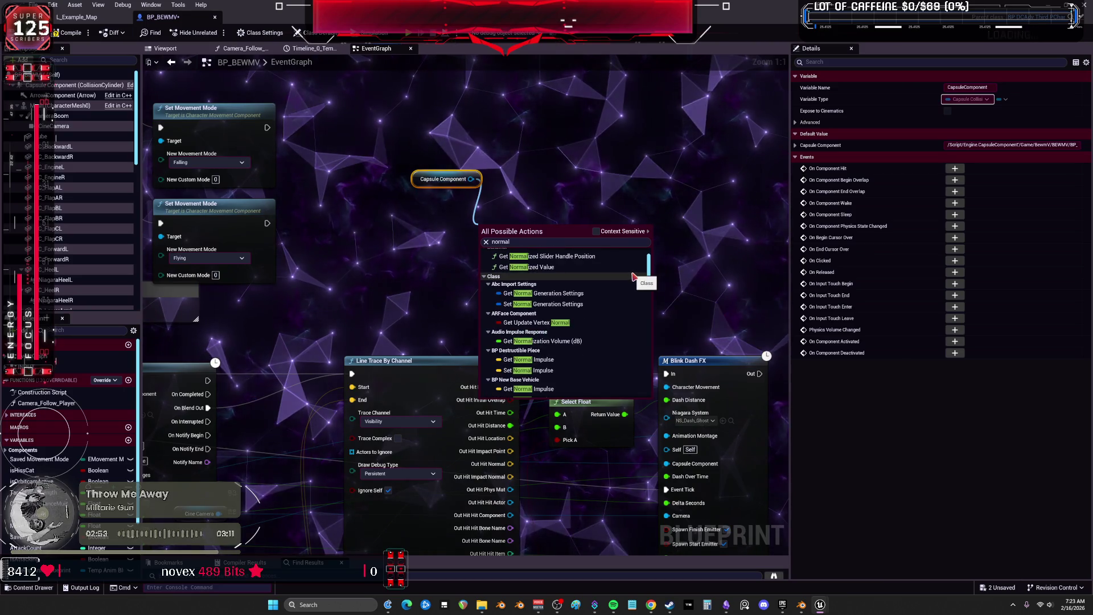
scroll(635, 278, down, 1)
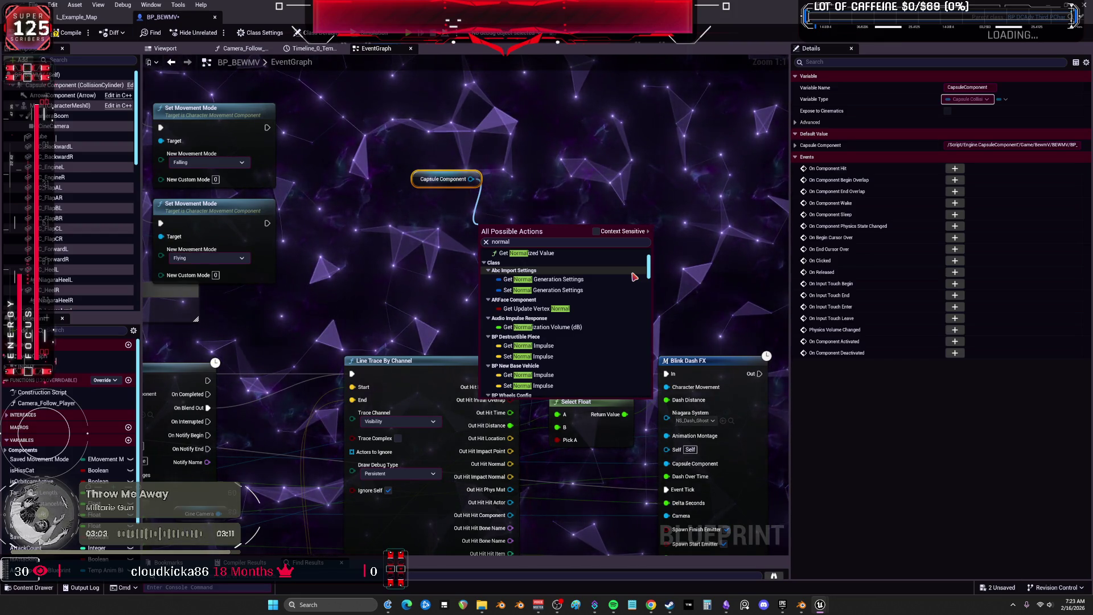
scroll(634, 277, down, 2)
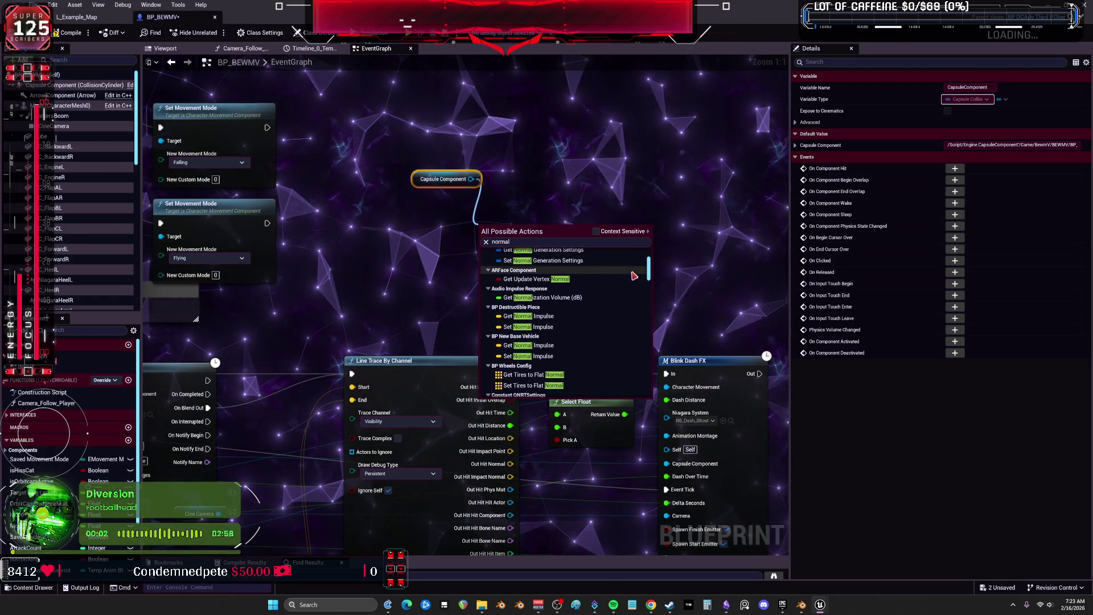
scroll(633, 277, down, 2)
scroll(633, 276, down, 3)
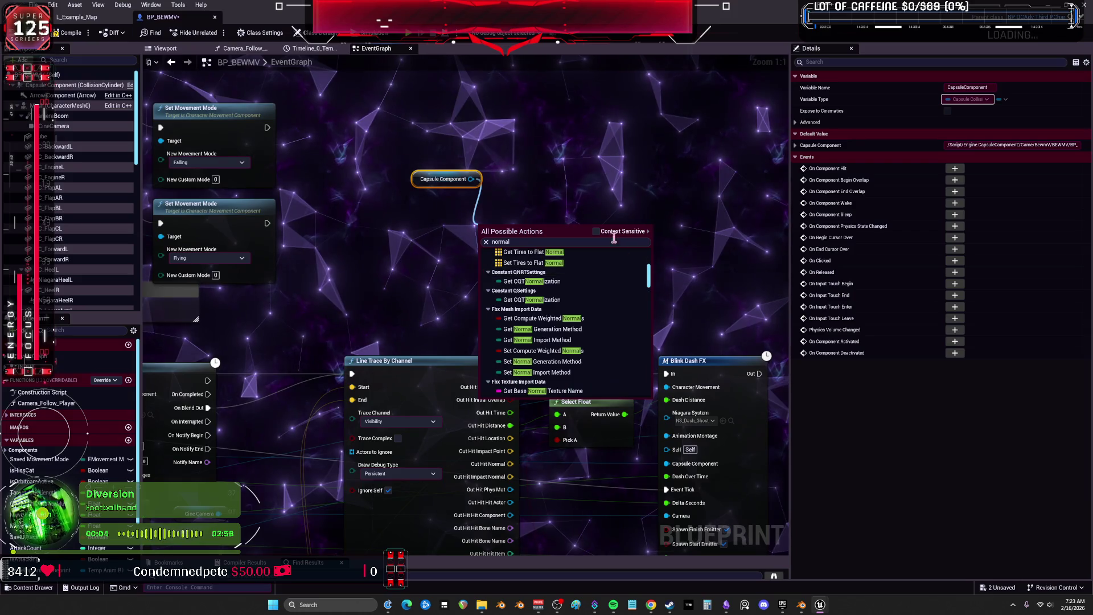
Restore context-sensitive filtering, dismiss the search, and place a Character Movement getter on the graph
click(596, 231)
click(576, 221)
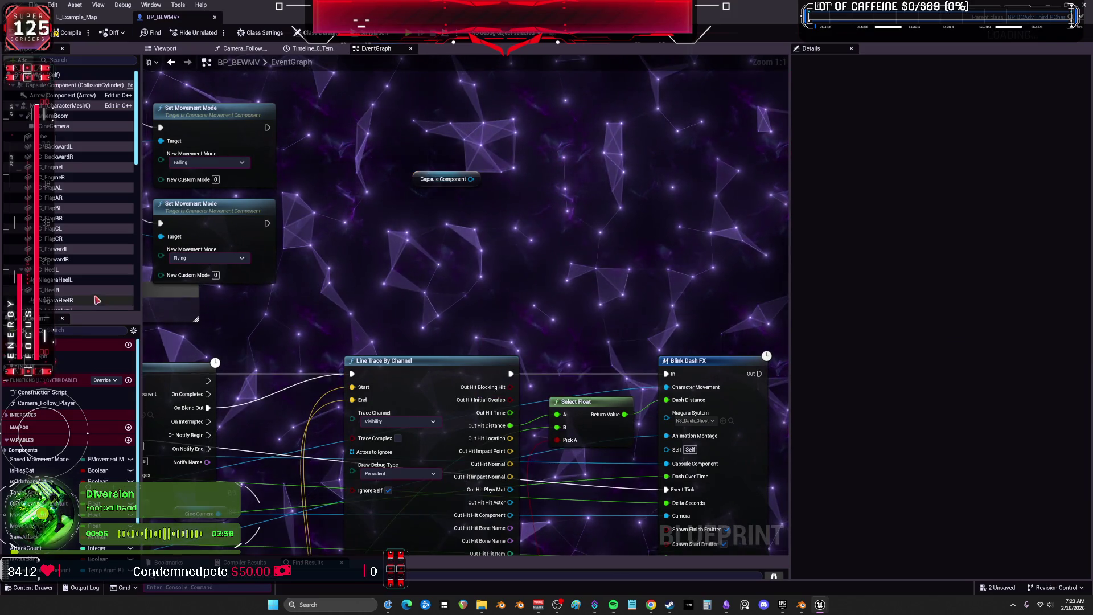
scroll(68, 276, down, 5)
scroll(68, 277, down, 10)
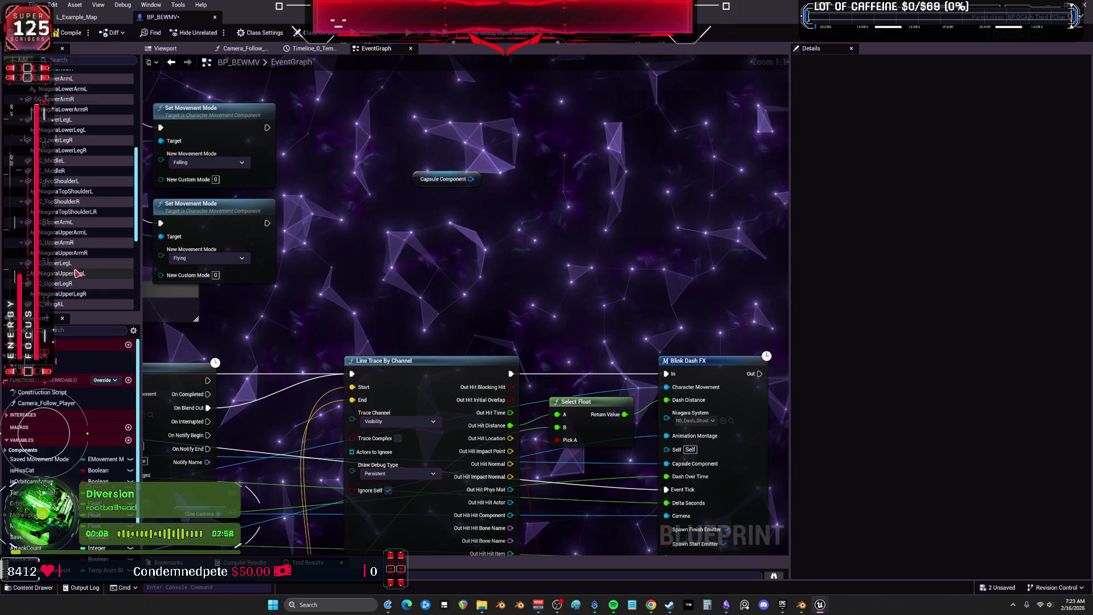
mouse_move(74, 294)
mouse_down()
mouse_move(415, 276)
mouse_move(454, 221)
mouse_move(506, 258)
mouse_up()
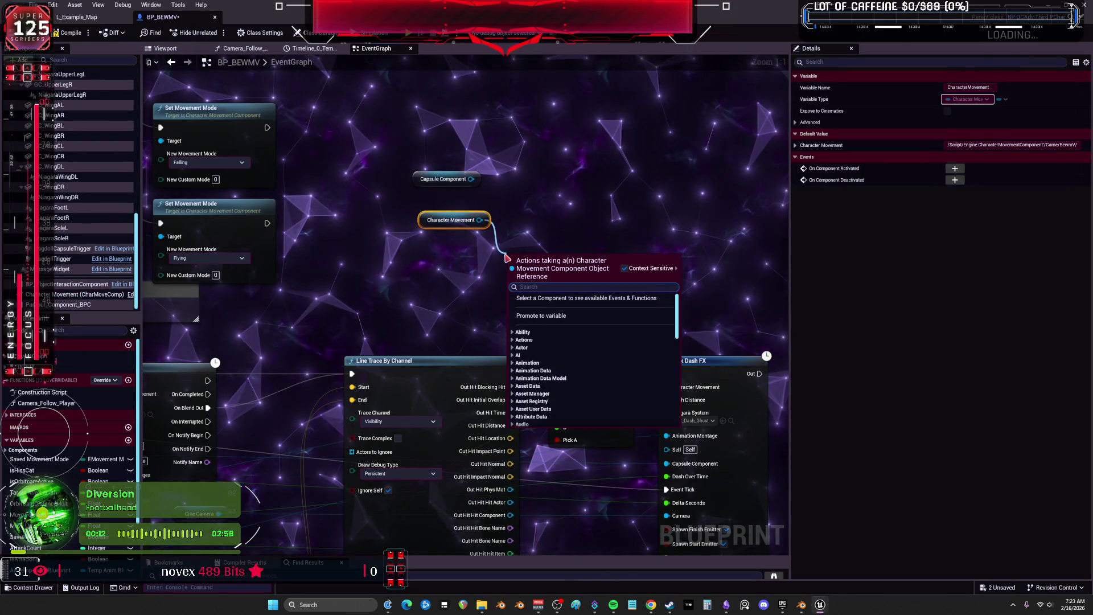
Search 'normal' and add a Get Plane Constraint Normal node off Character Movement
text(normal)
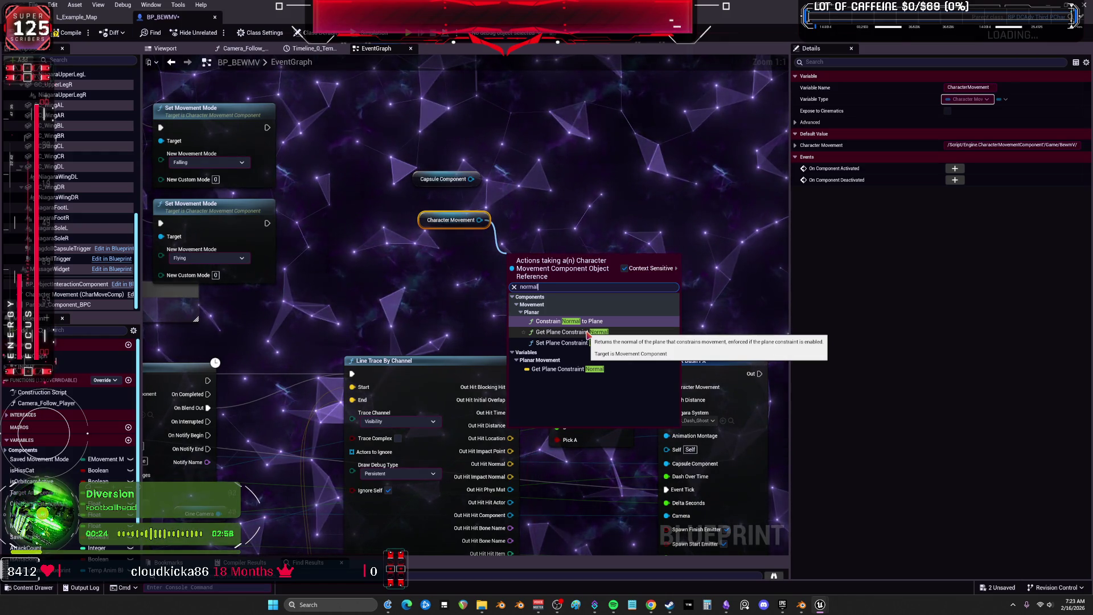
click(570, 332)
right_click(588, 335)
click(574, 315)
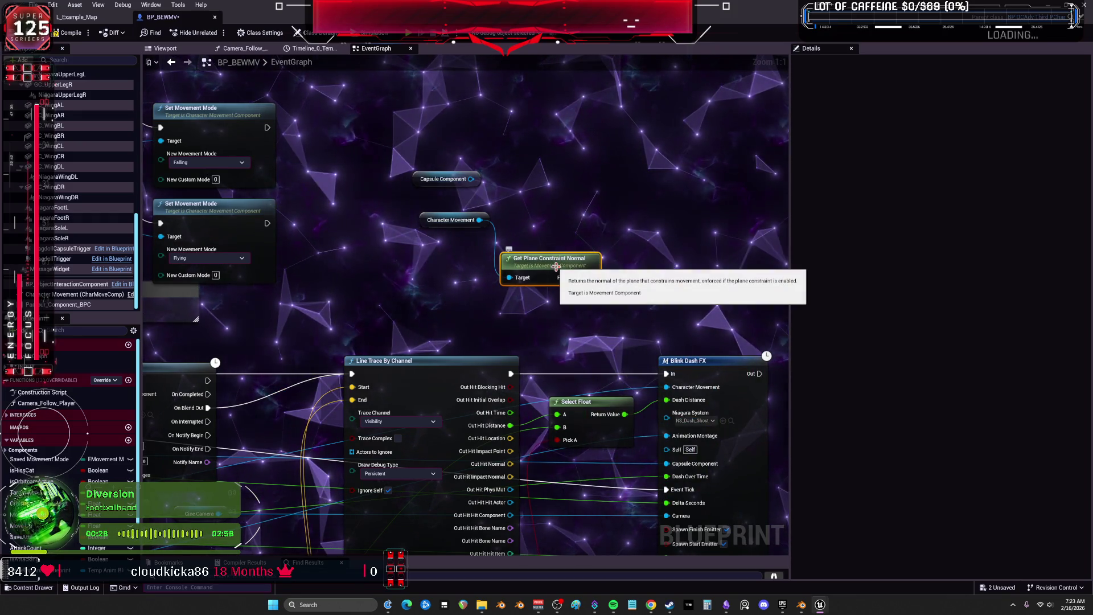
Delete the Get Plane Constraint Normal node and switch to the Pose Warping documentation
key(Delete)
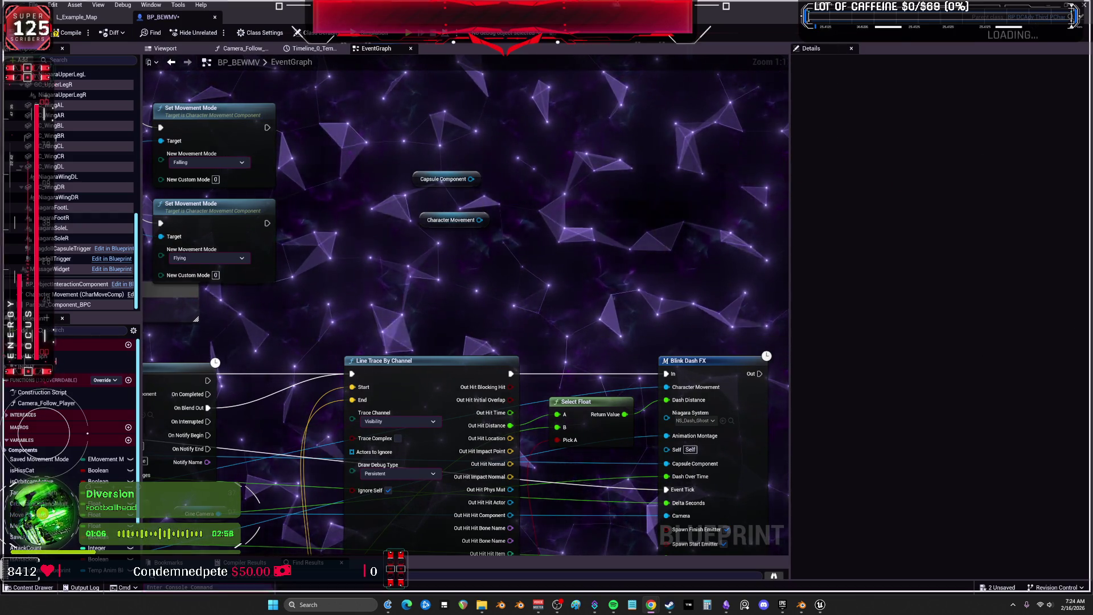
key(alt+Tab)
scroll(657, 361, up, 10)
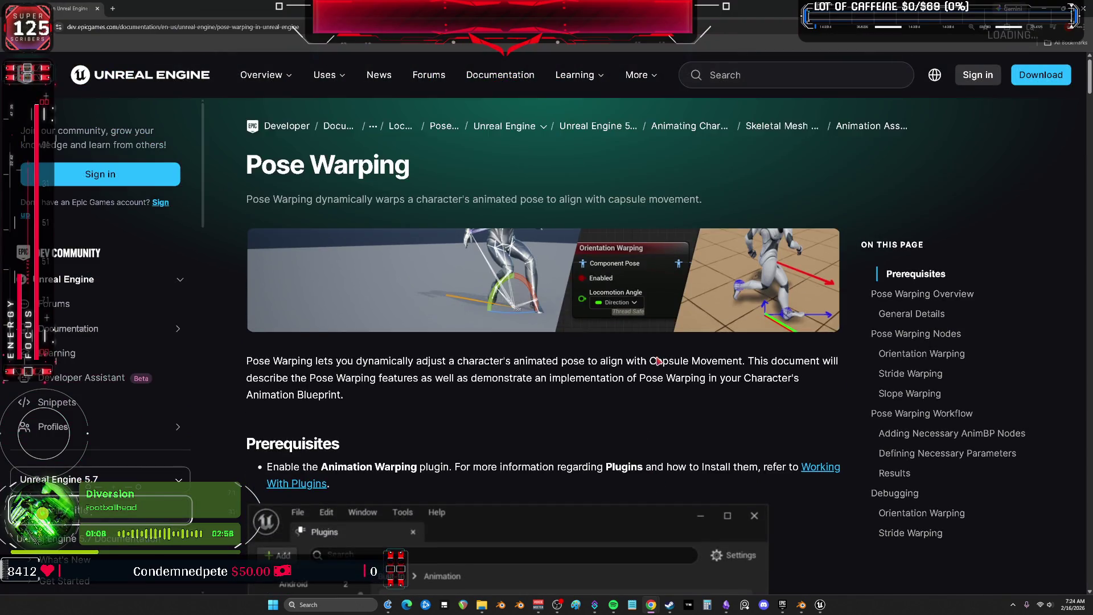
Scroll the Pose Warping docs past Prerequisites to the General Details settings
scroll(658, 360, down, 2)
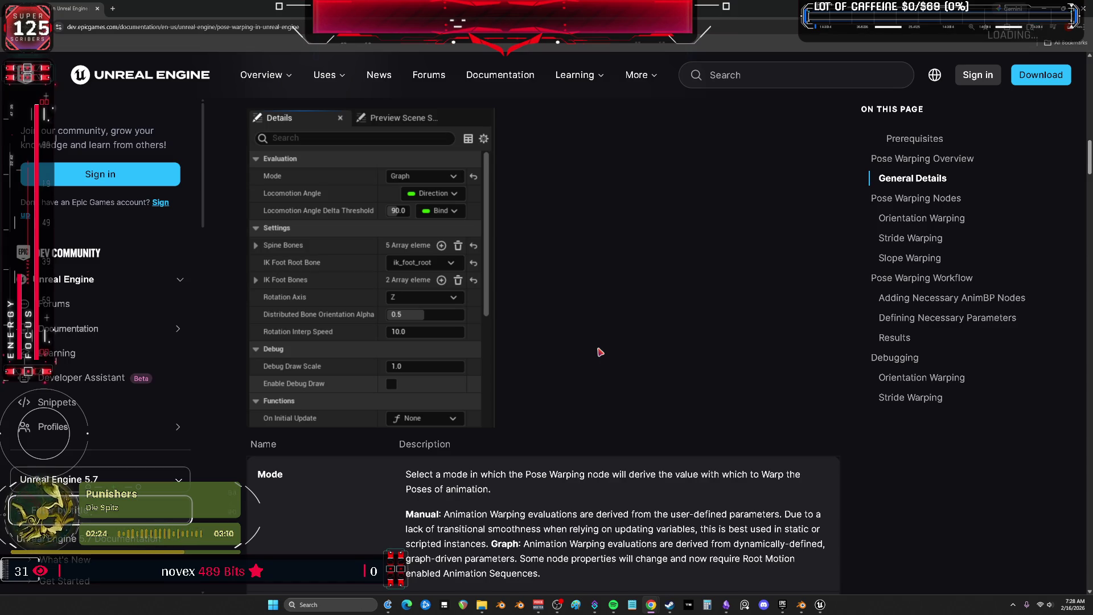
Scroll past the Mode and IK Foot Root Bone table to the Pose Warping Nodes heading
scroll(535, 299, down, 5)
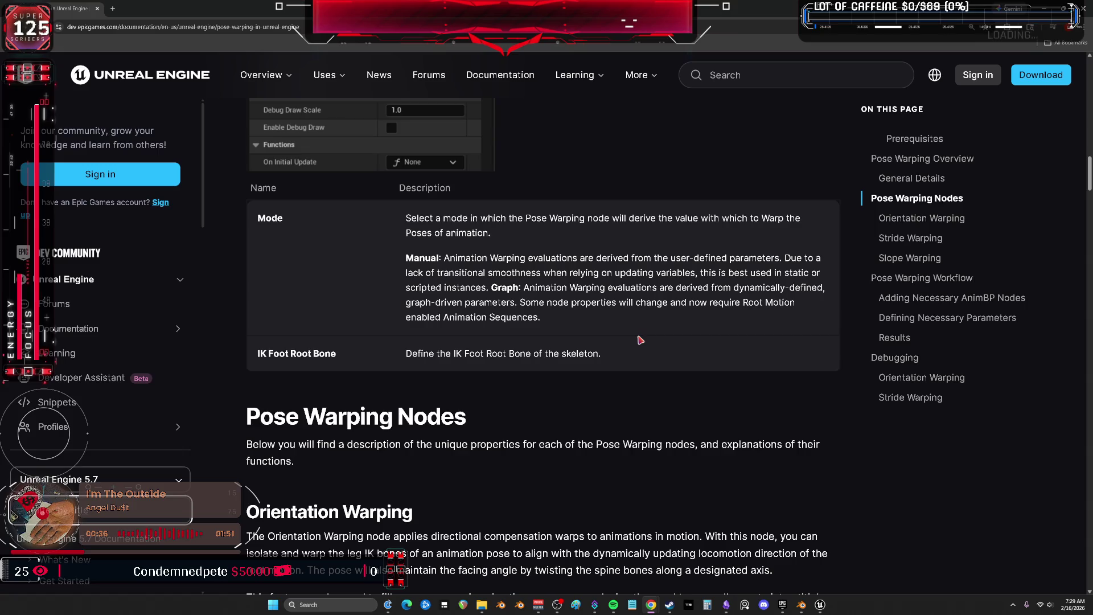
Read the Orientation Warping properties (Spine Bones, IK Foot Bones, Rotation Axis) and continue to Stride Warping
scroll(640, 340, down, 6)
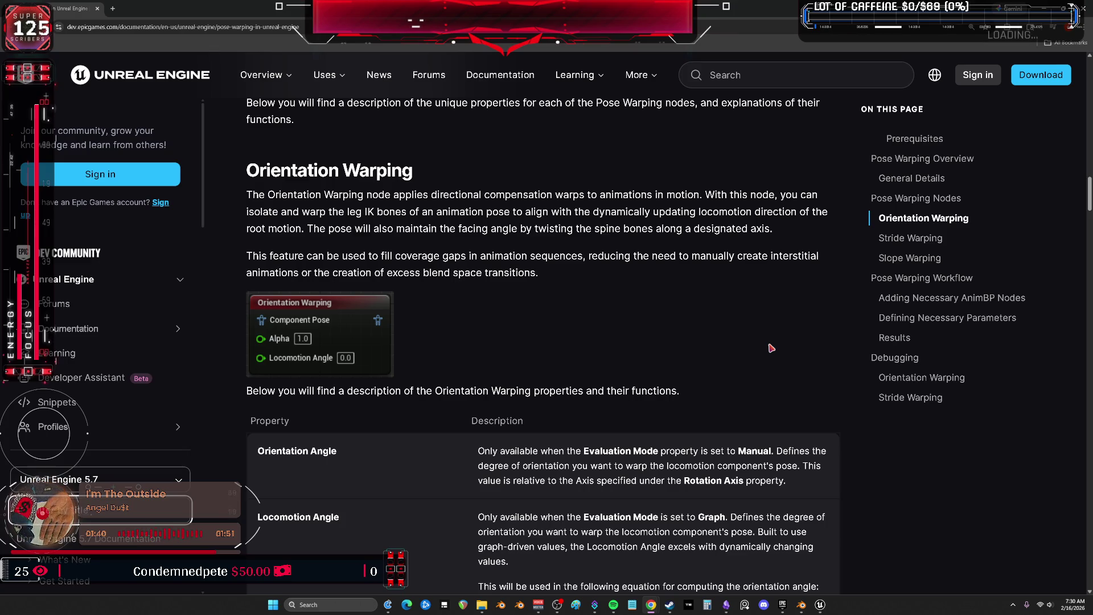
scroll(740, 353, down, 6)
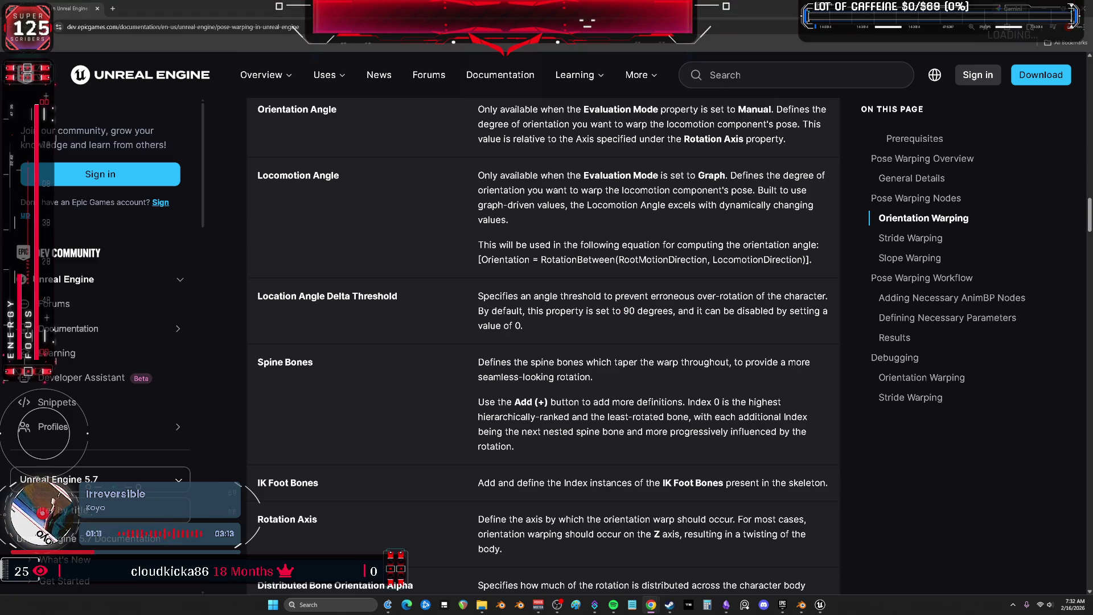
scroll(507, 296, down, 3)
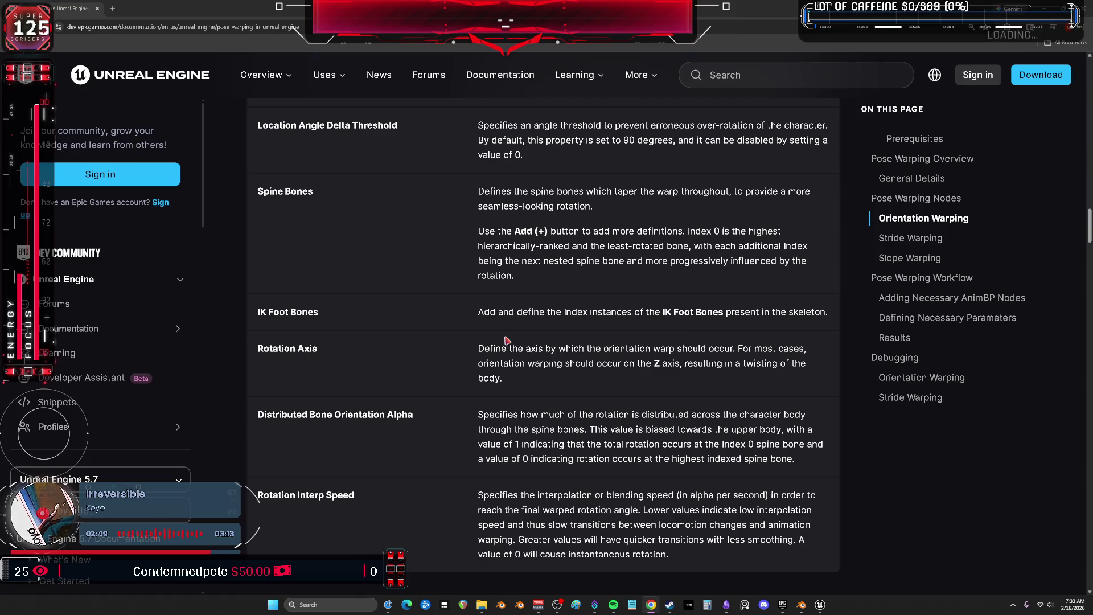
scroll(557, 367, down, 7)
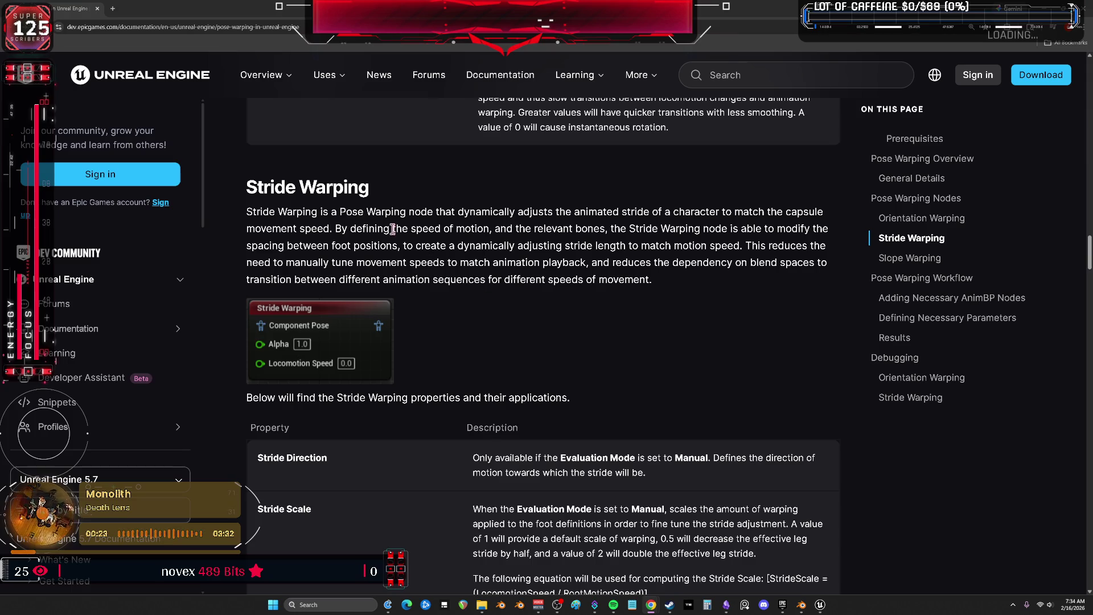
Read the Stride Warping properties and Advanced table, continuing down to the Slope Warping section
scroll(393, 229, down, 6)
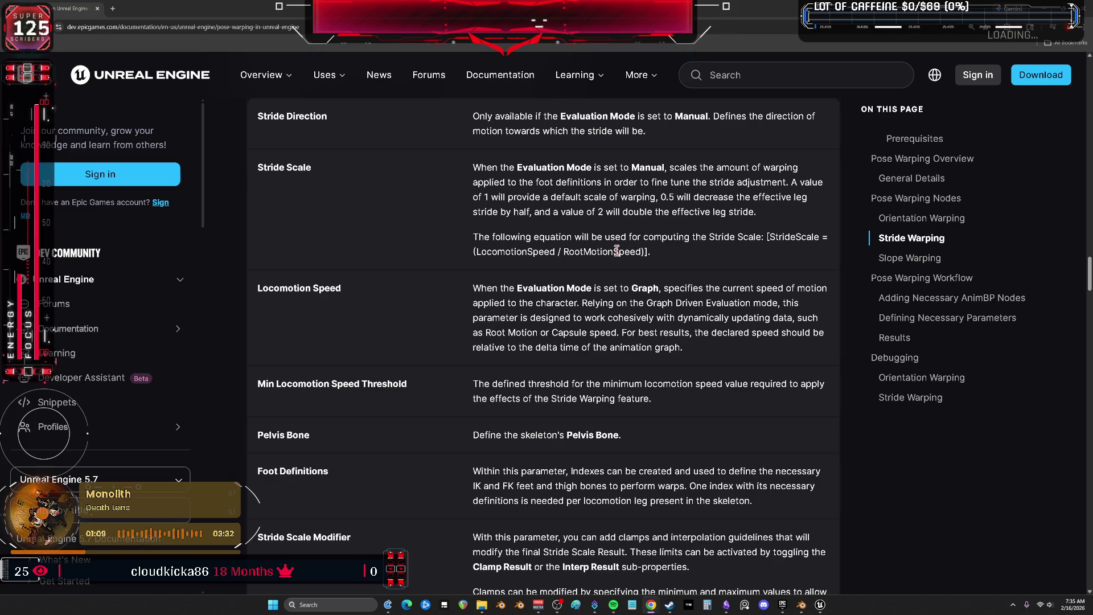
scroll(618, 251, down, 3)
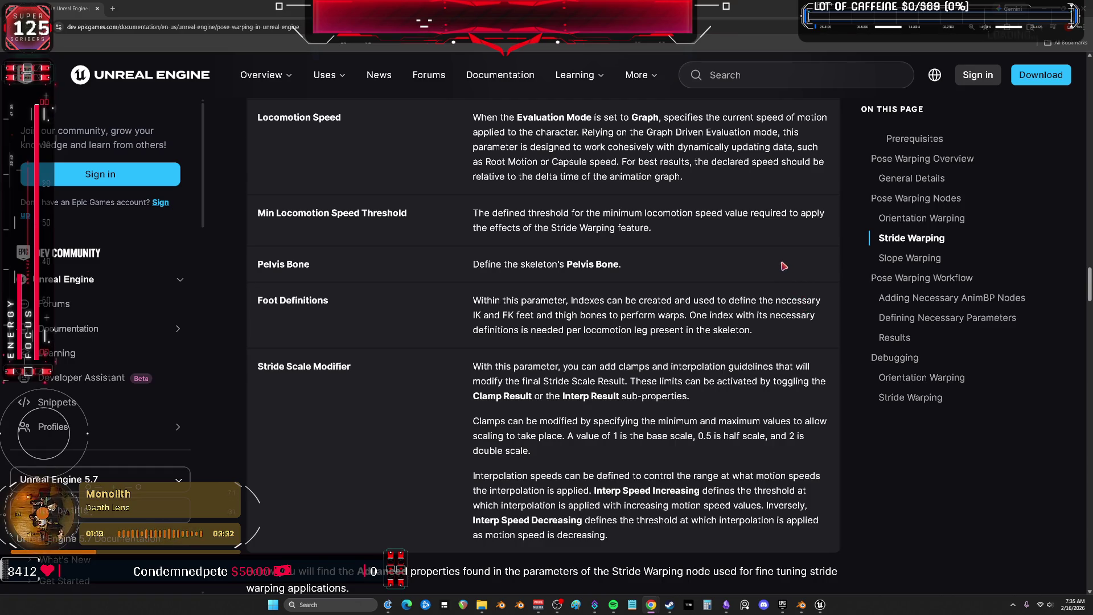
scroll(786, 268, down, 2)
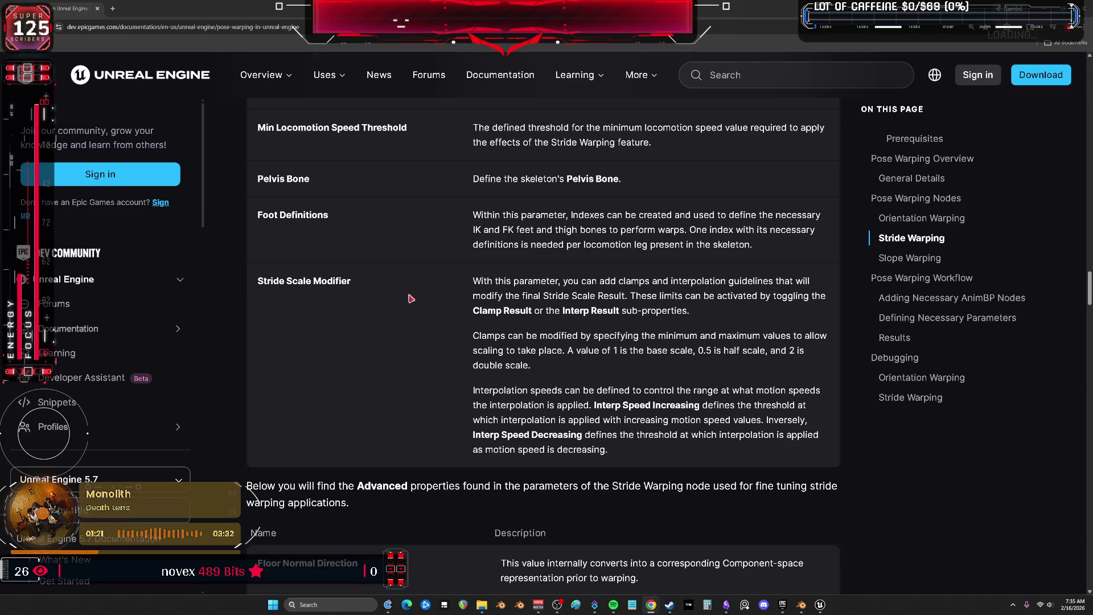
scroll(410, 297, down, 6)
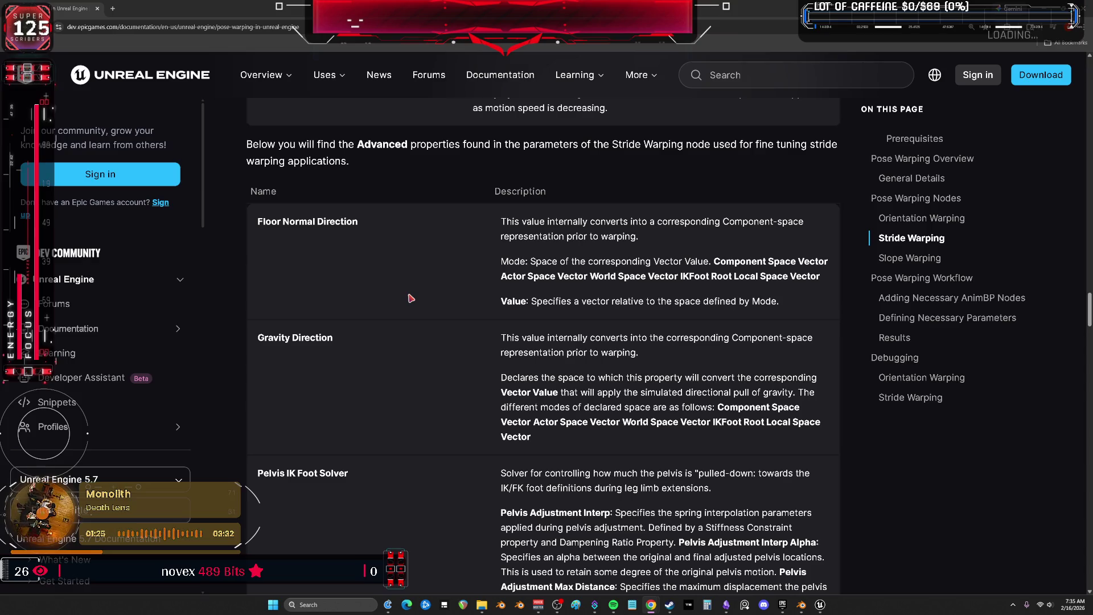
scroll(411, 298, down, 2)
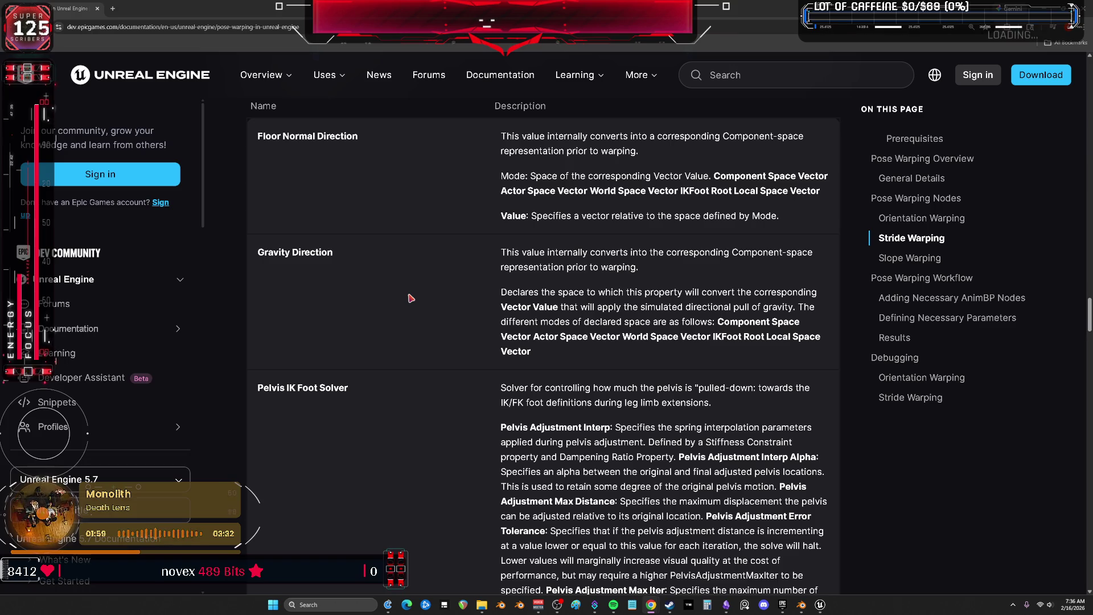
right_click(691, 244)
click(649, 368)
scroll(570, 370, down, 4)
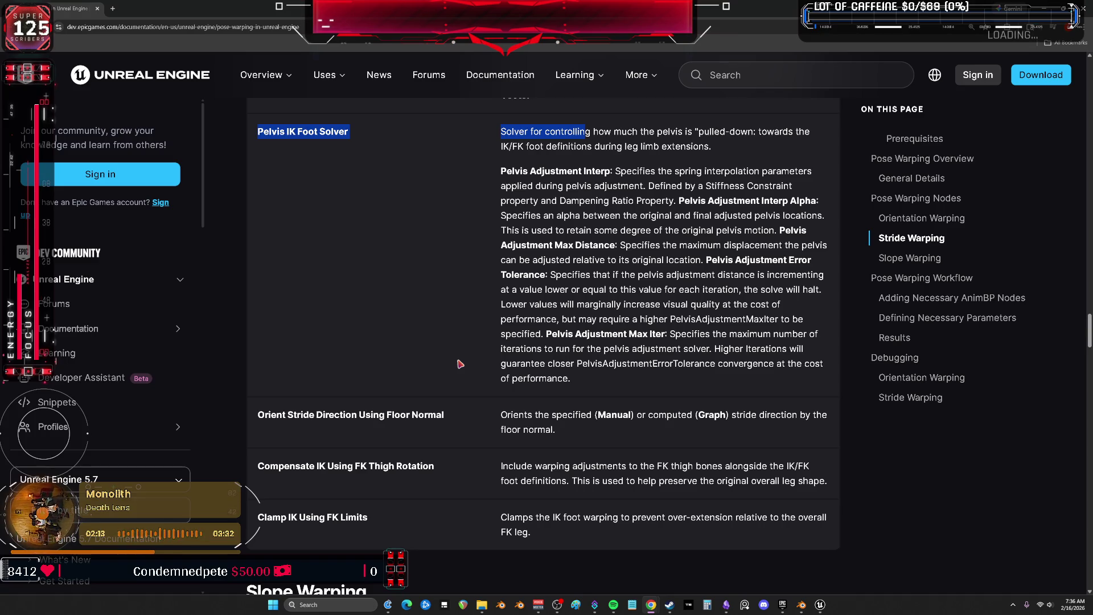
scroll(460, 364, down, 6)
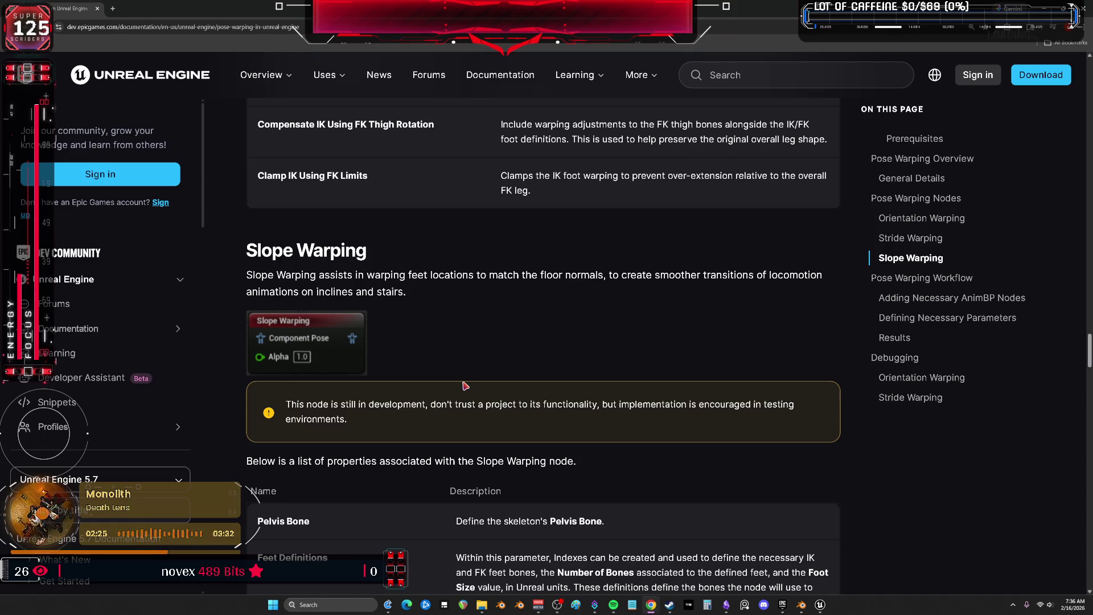
Scroll through the Slope Warping properties from Feet Definitions to Keep Mesh Inside Of Capsule
scroll(466, 386, down, 6)
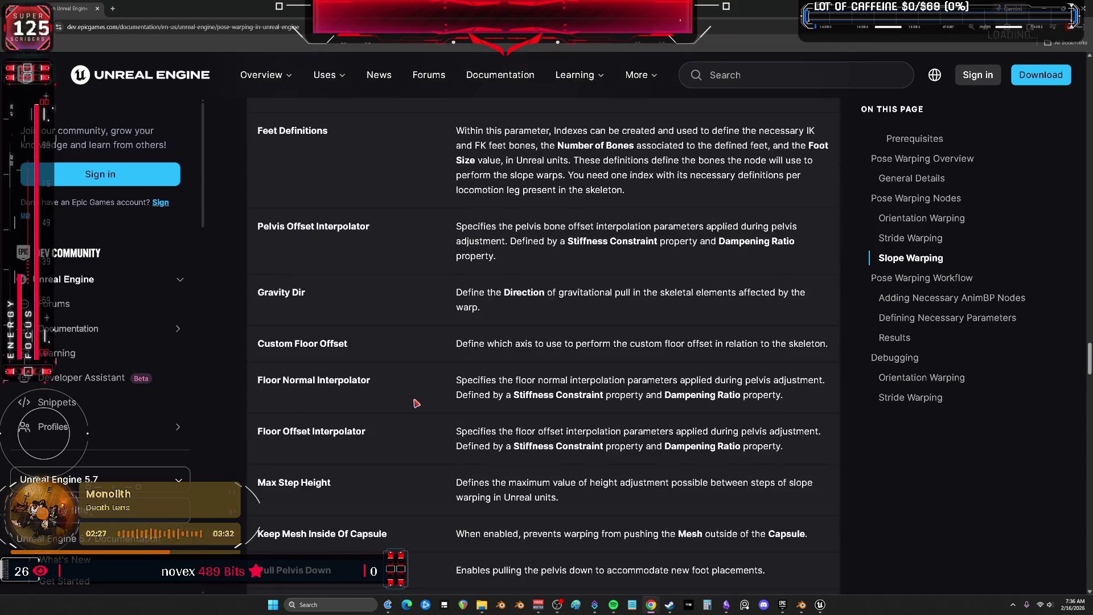
scroll(416, 403, down, 7)
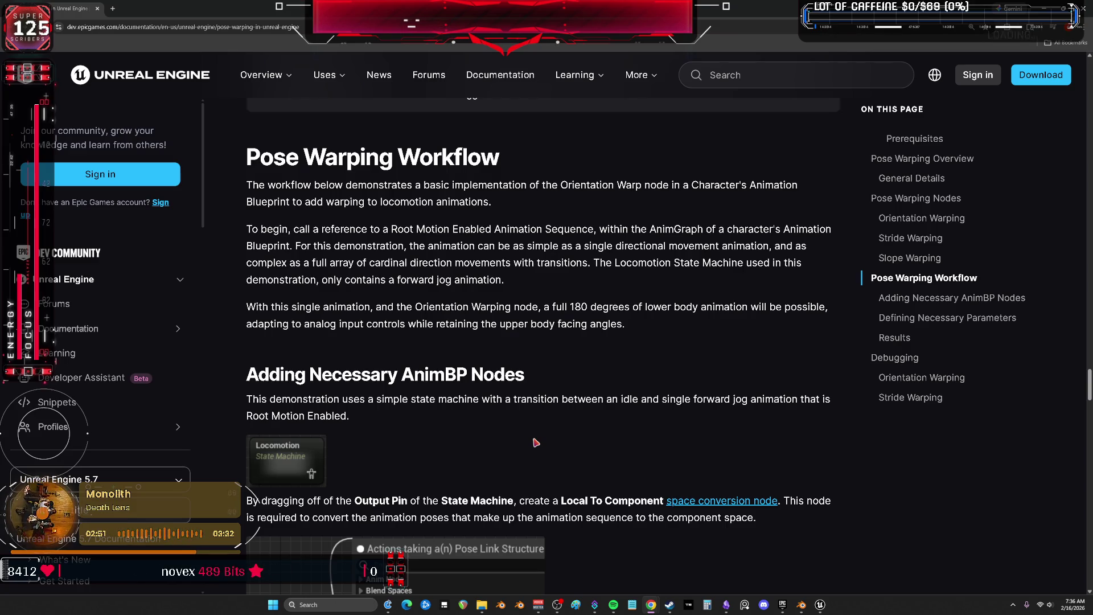
Read through the Pose Warping Workflow and parameters sections
scroll(536, 442, down, 3)
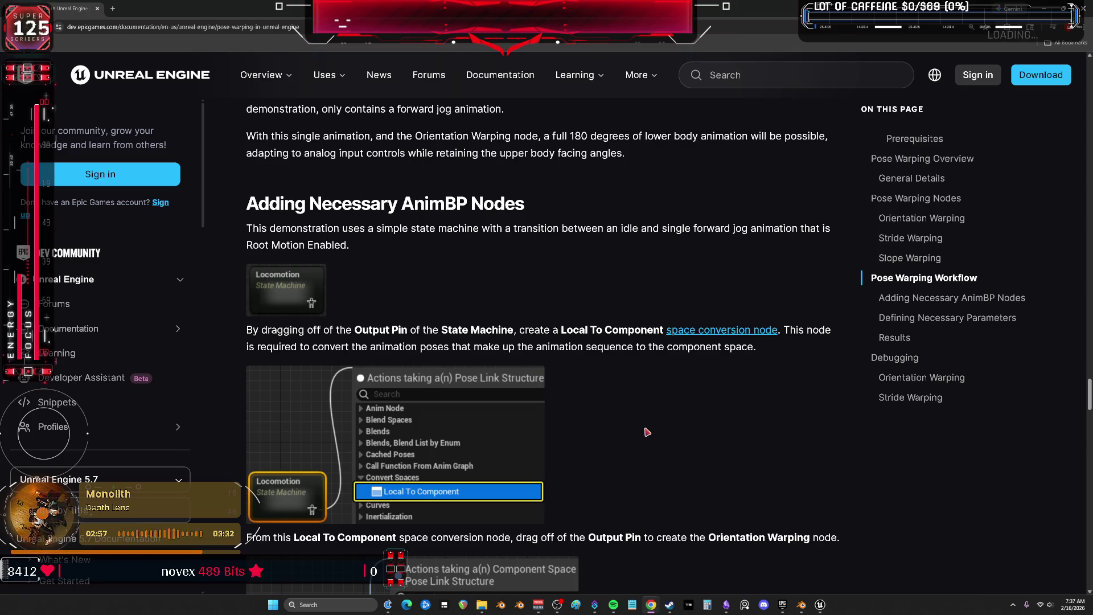
scroll(647, 432, down, 4)
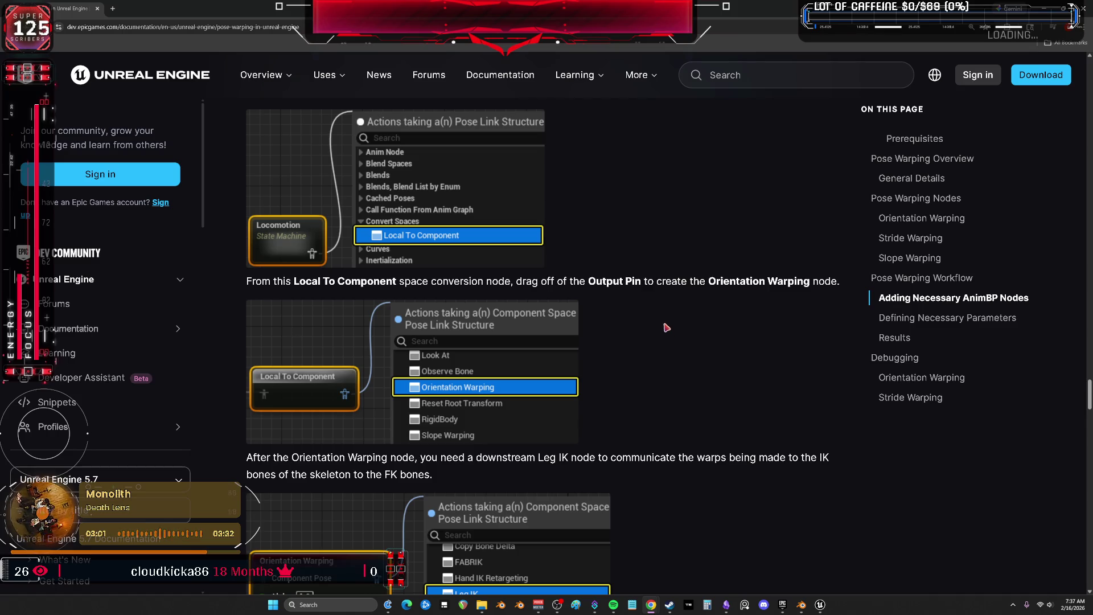
scroll(666, 327, down, 3)
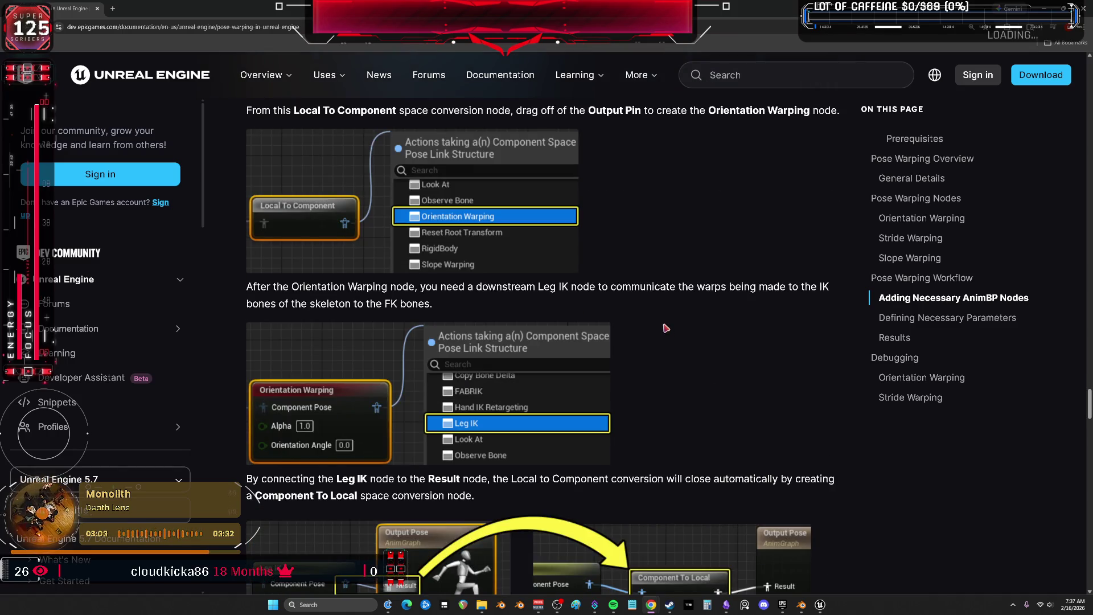
scroll(666, 328, down, 4)
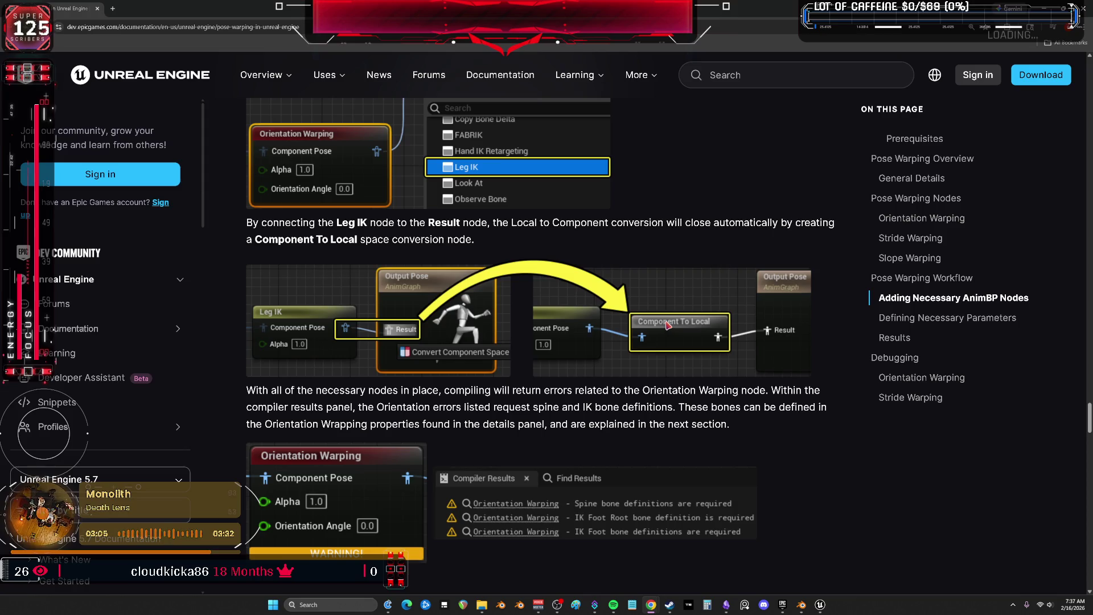
scroll(668, 324, down, 1)
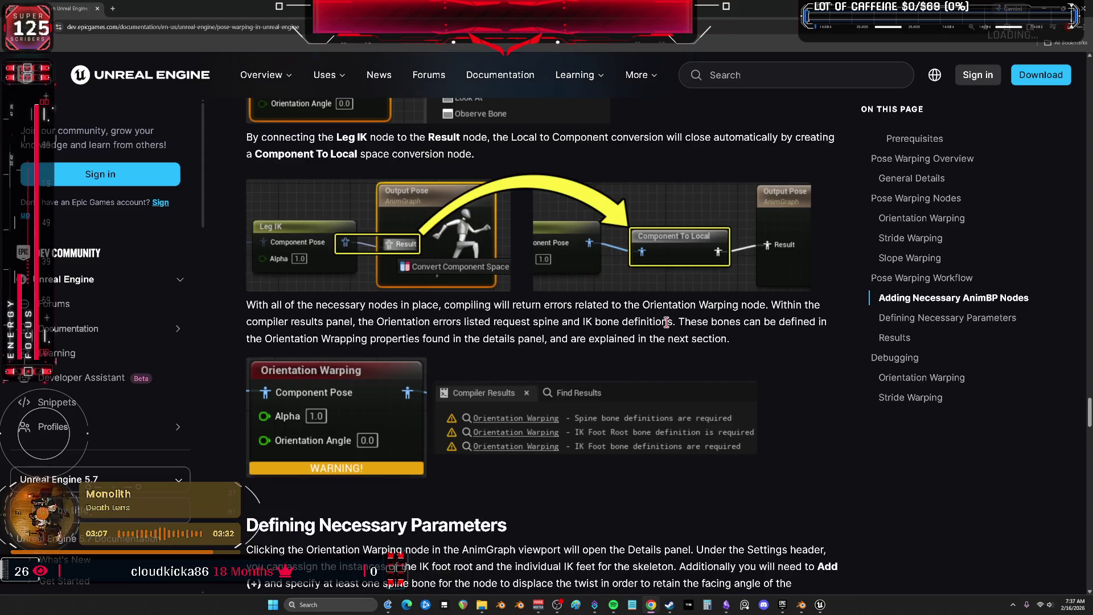
scroll(811, 450, down, 6)
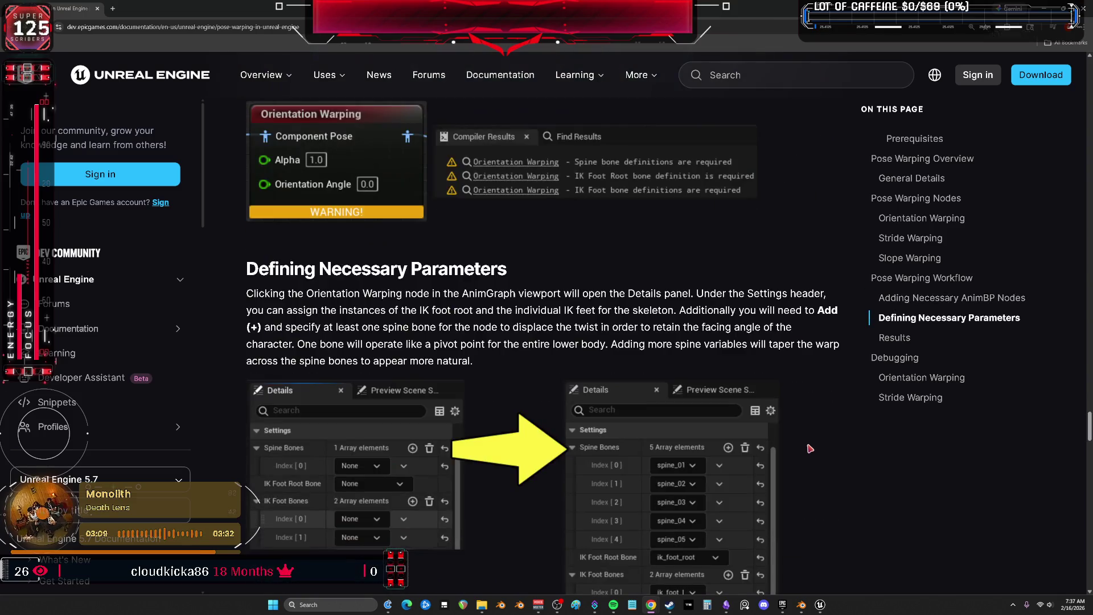
scroll(808, 444, down, 3)
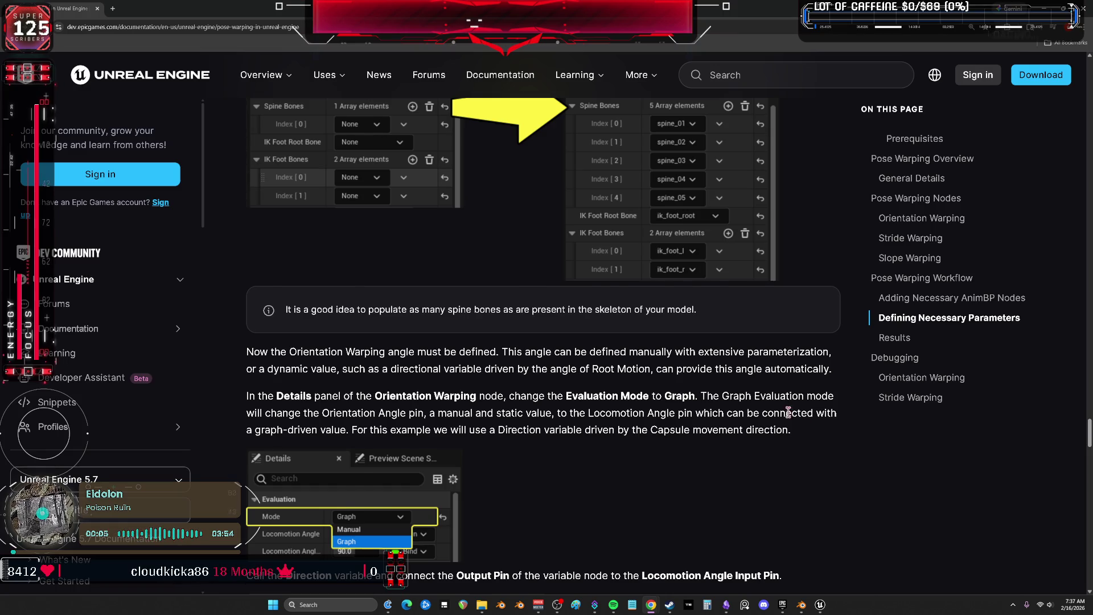
scroll(788, 412, down, 7)
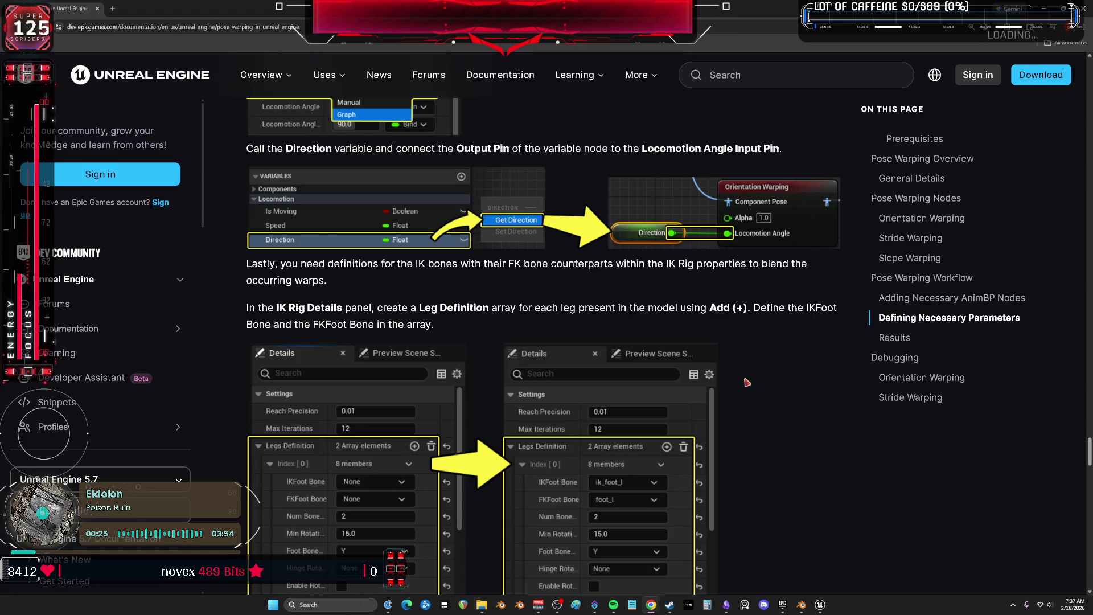
Jump to Results, read the Debugging notes, and return to the Unreal Editor
click(894, 337)
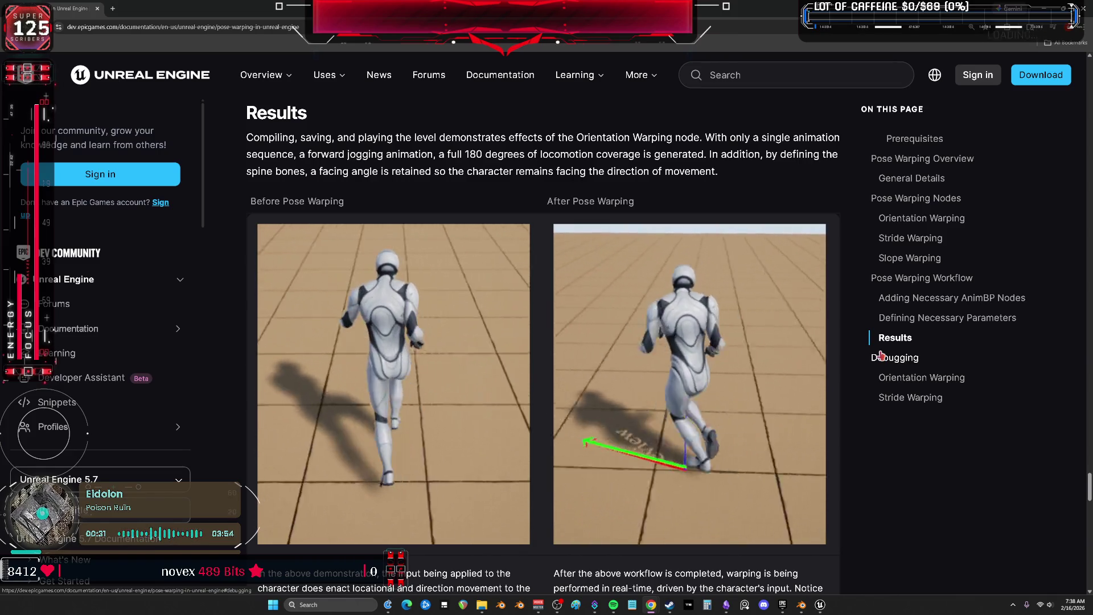
scroll(881, 356, down, 1)
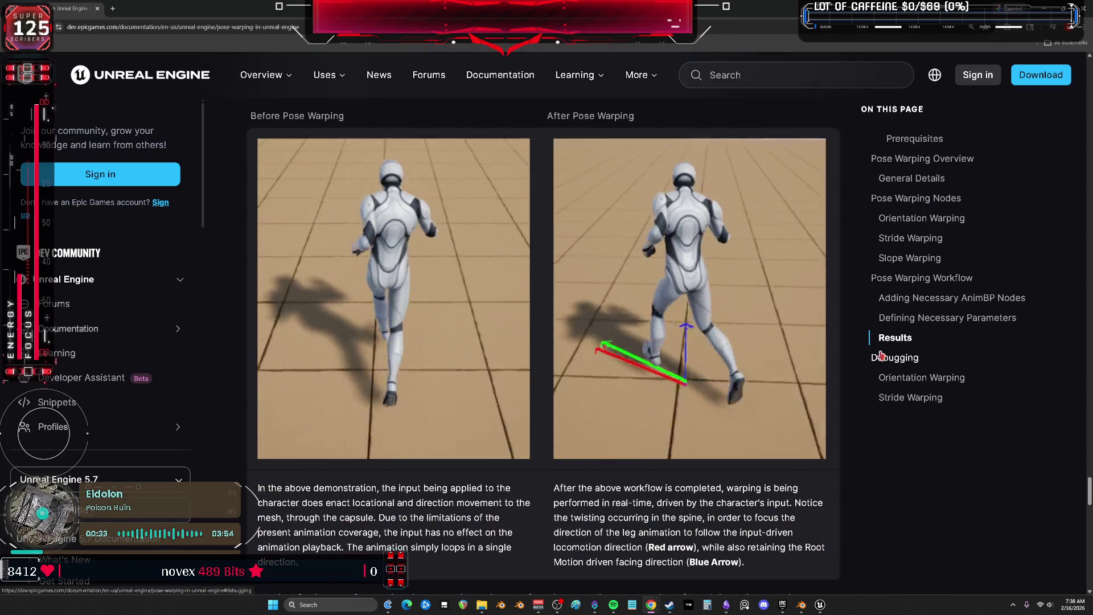
scroll(881, 356, down, 4)
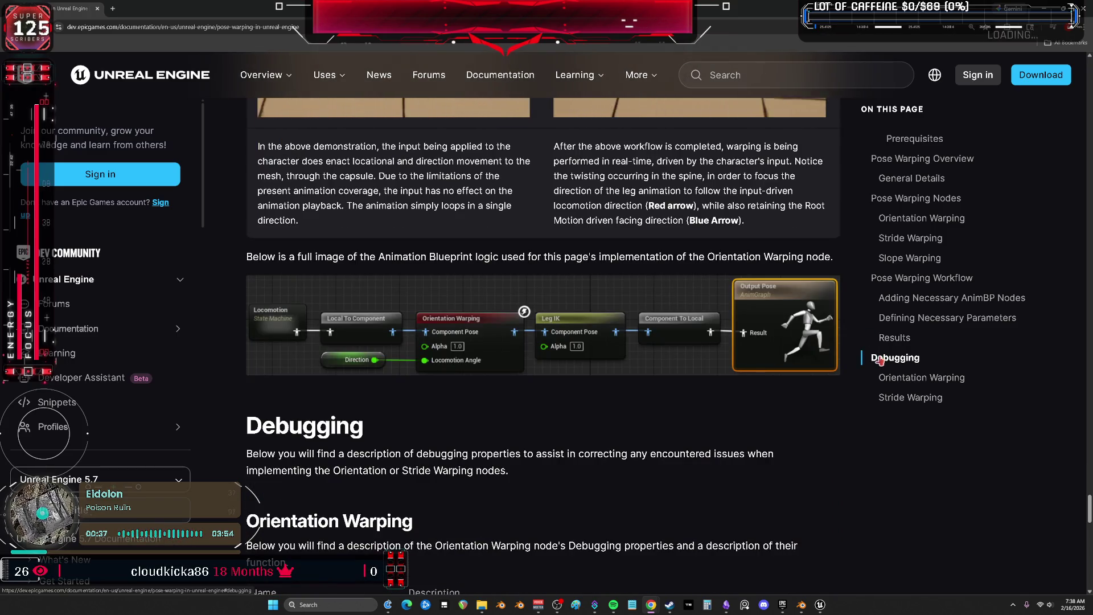
scroll(544, 333, up, 1)
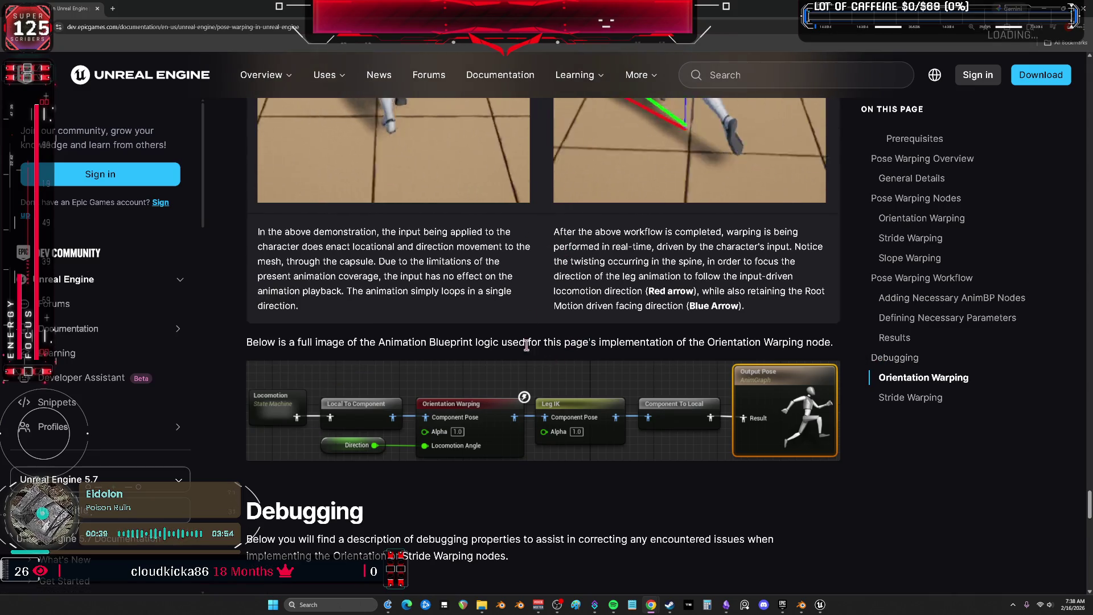
scroll(544, 333, up, 2)
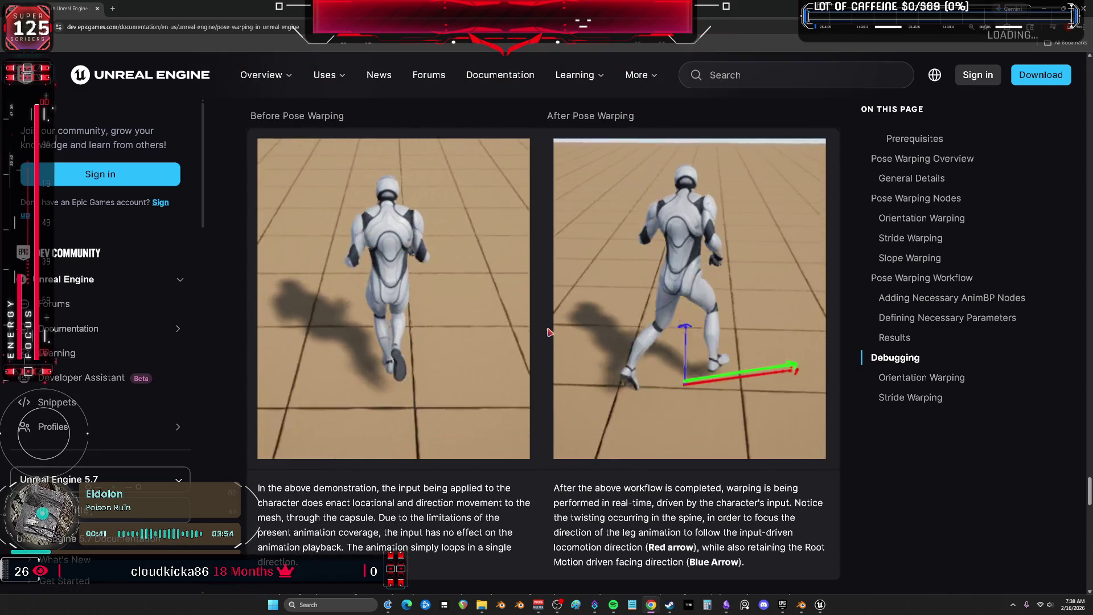
scroll(550, 332, down, 3)
scroll(550, 332, down, 6)
scroll(548, 331, up, 2)
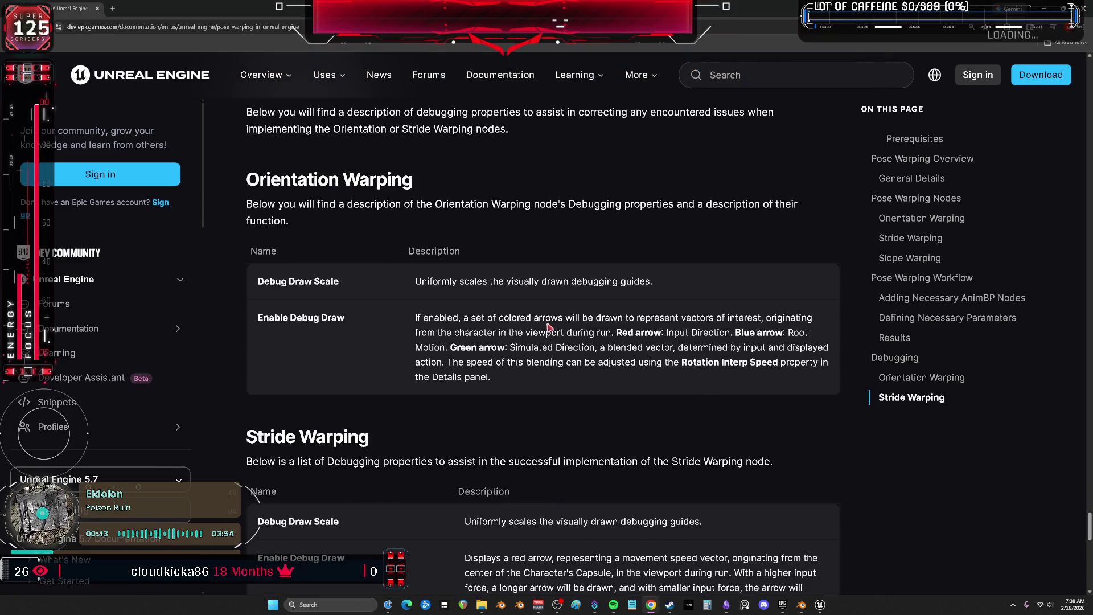
scroll(547, 328, down, 10)
scroll(548, 327, up, 15)
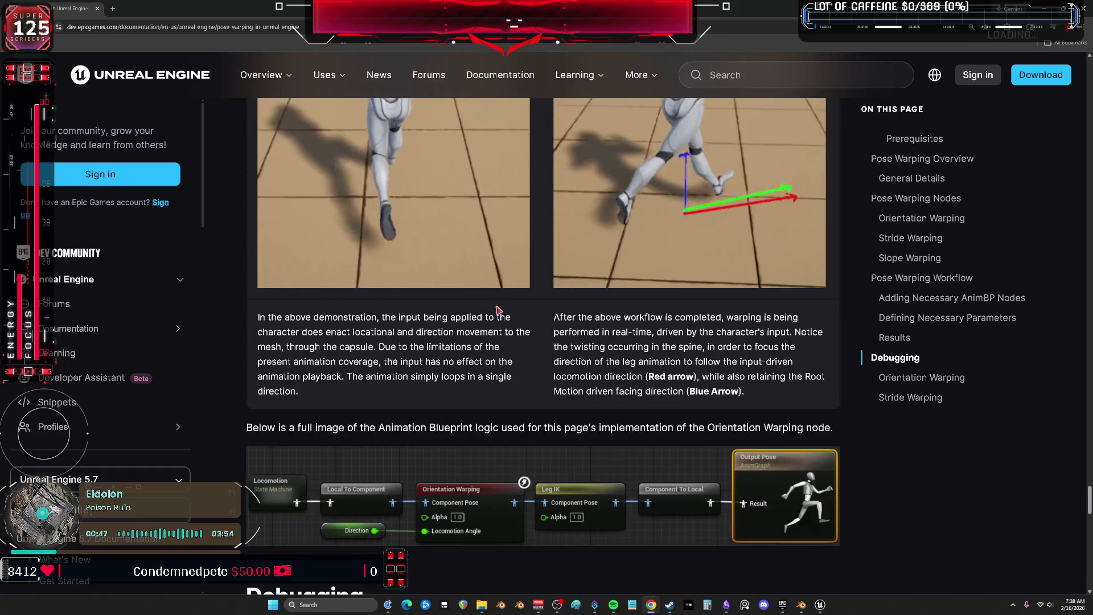
key(alt+Tab)
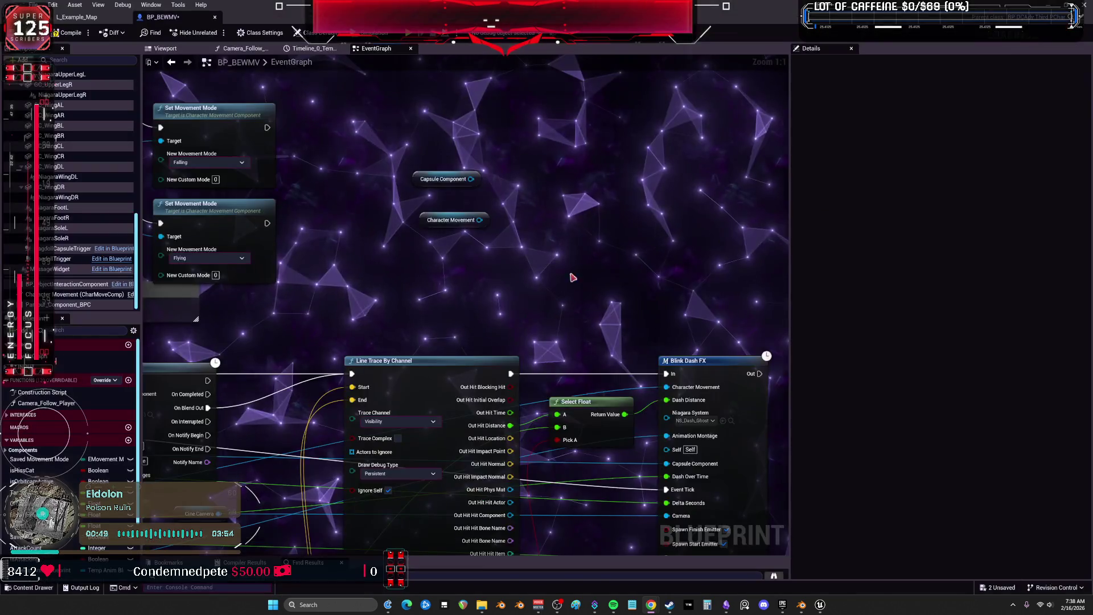
Open Temp_AnimBlueprint via the Anim Class browse button on BP_BEWMV's Mesh component
scroll(407, 297, down, 1)
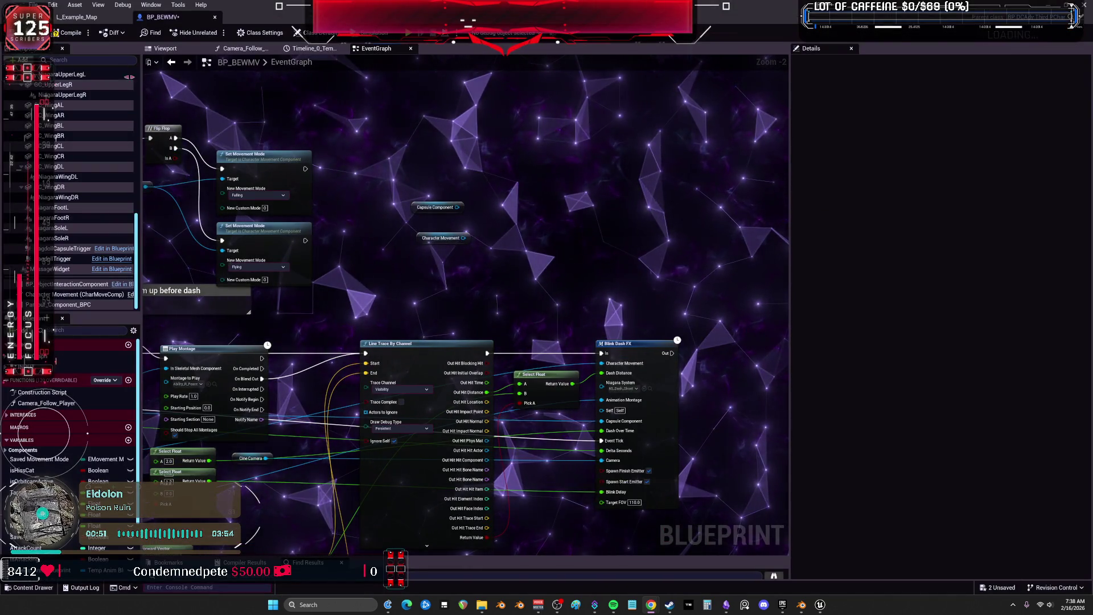
click(94, 18)
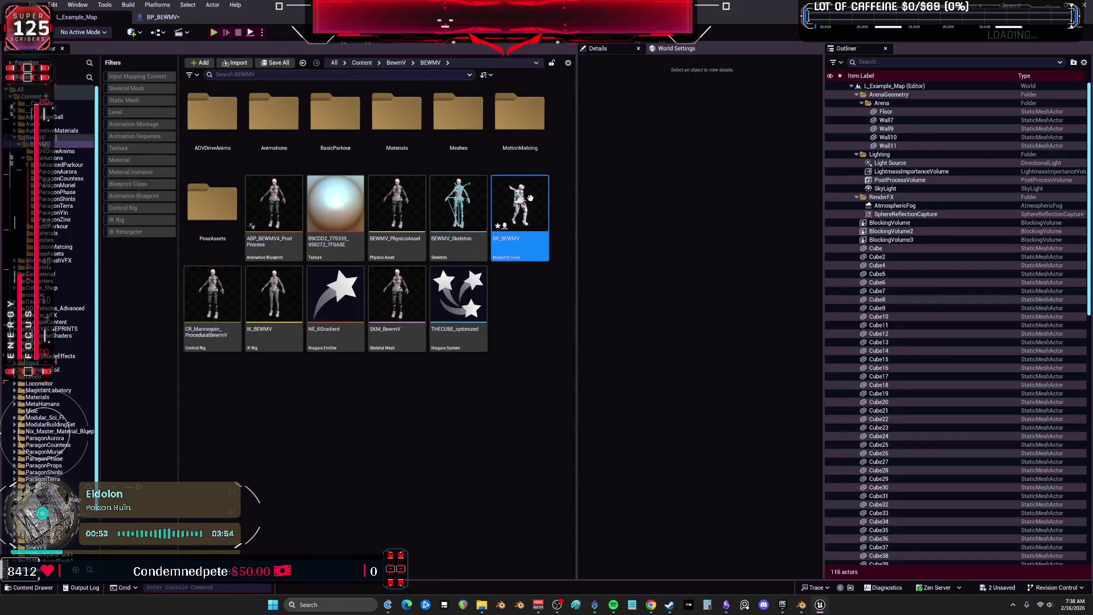
click(163, 18)
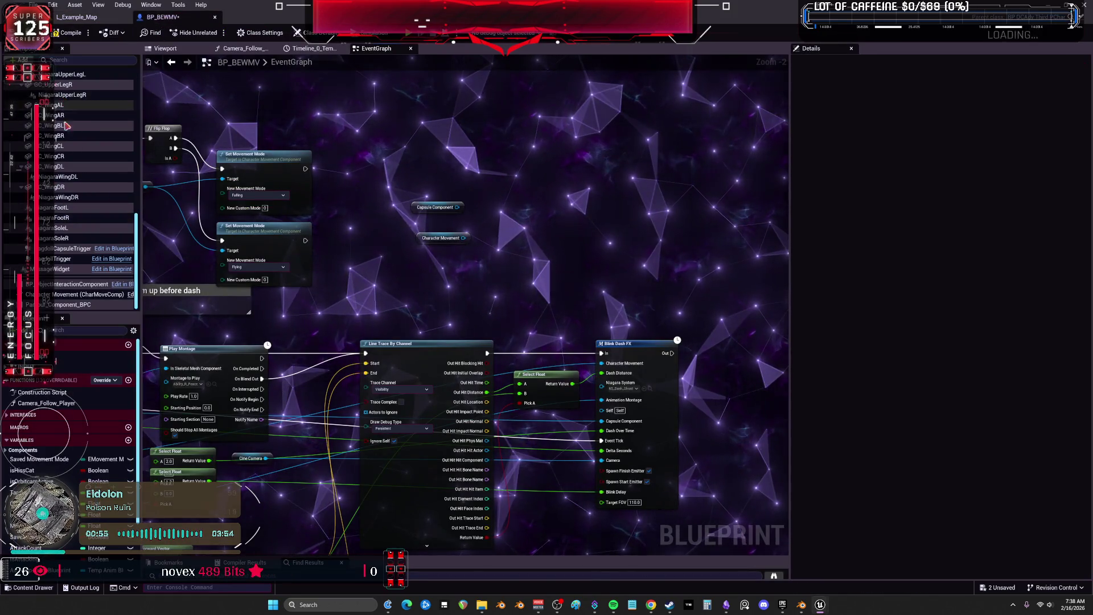
scroll(74, 159, up, 10)
scroll(91, 194, up, 5)
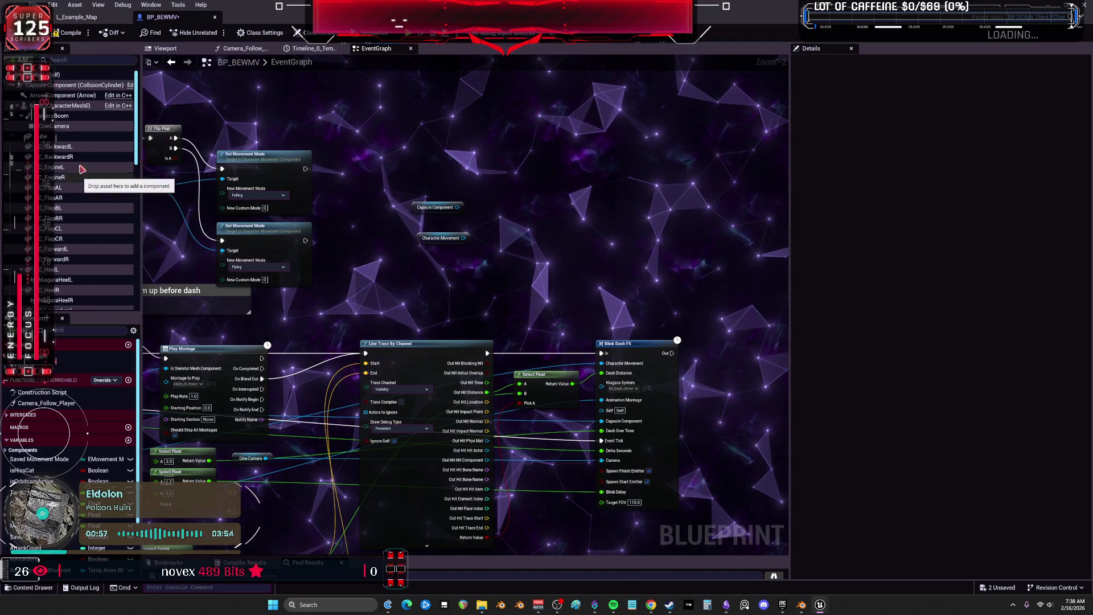
click(68, 105)
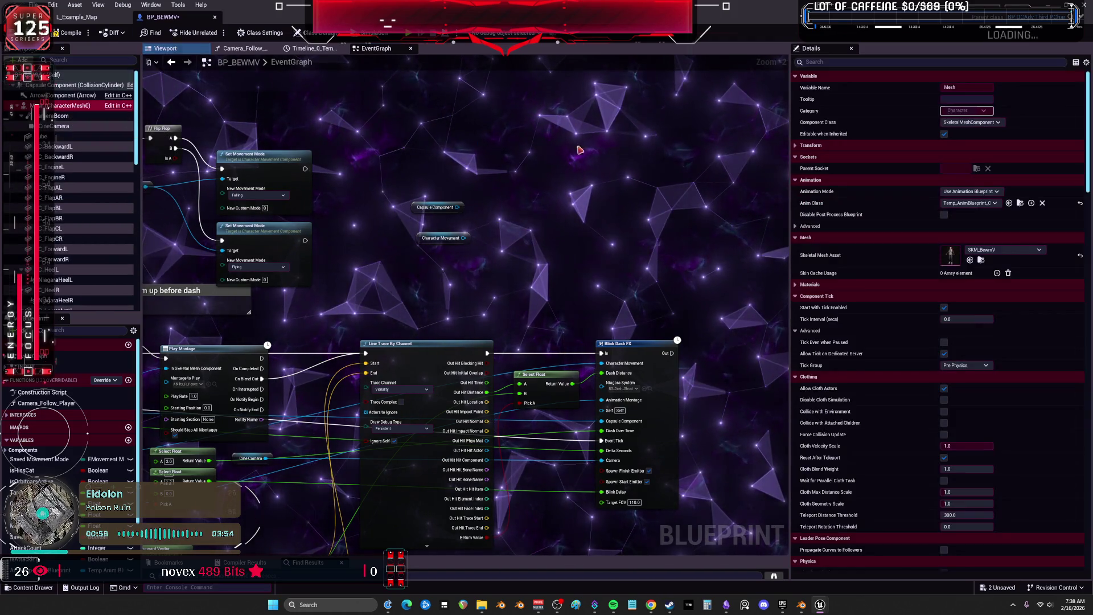
click(1020, 202)
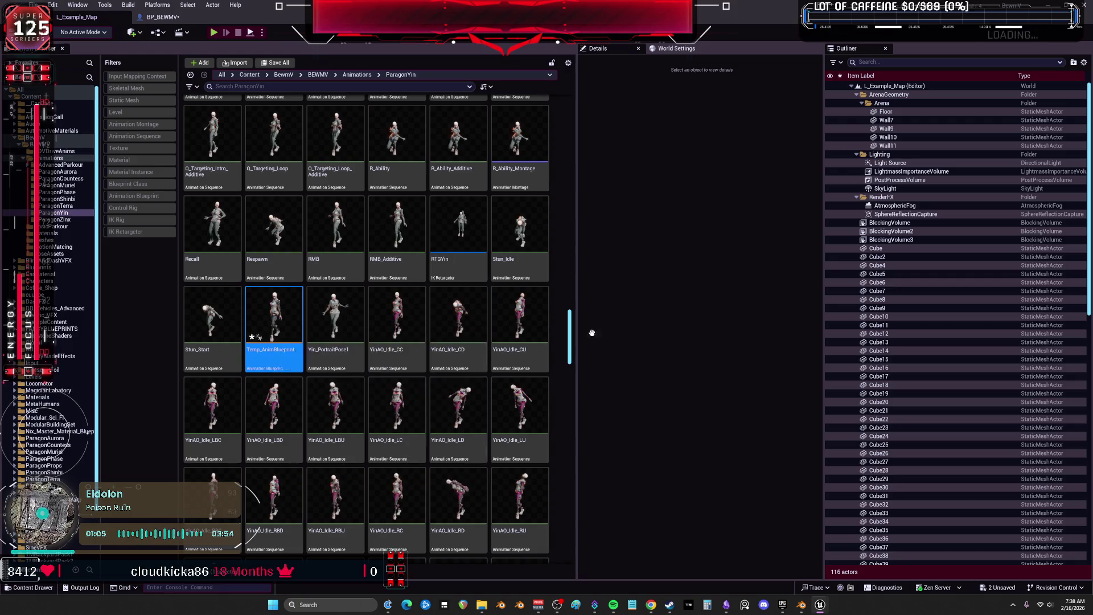
key(Return)
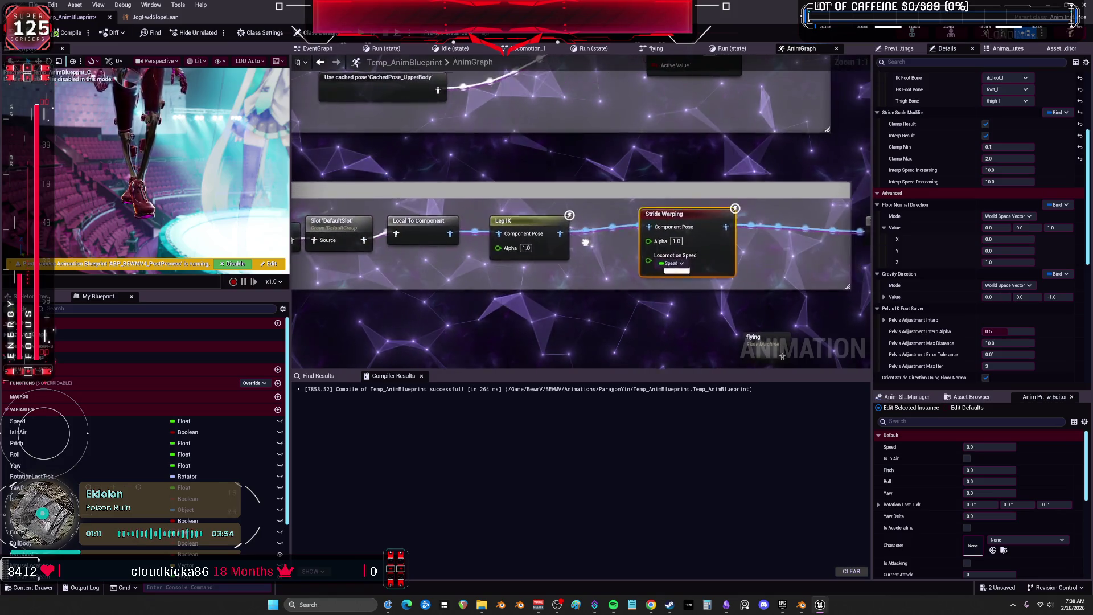
Search 'orientation' in the AnimGraph and add an Orientation Warping node
right_click(509, 307)
text(or)
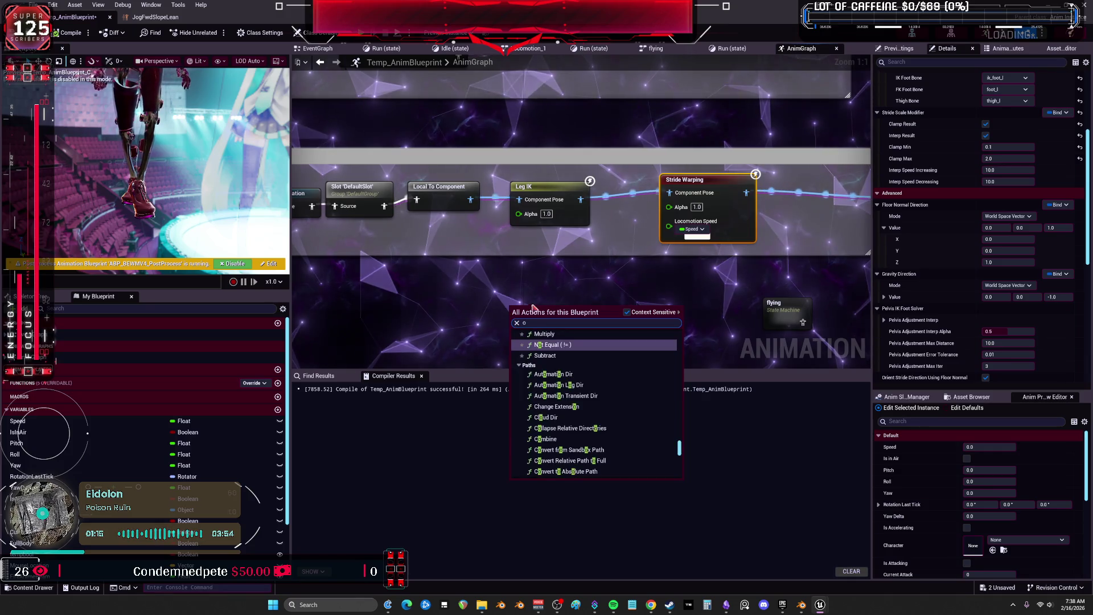
text(ient)
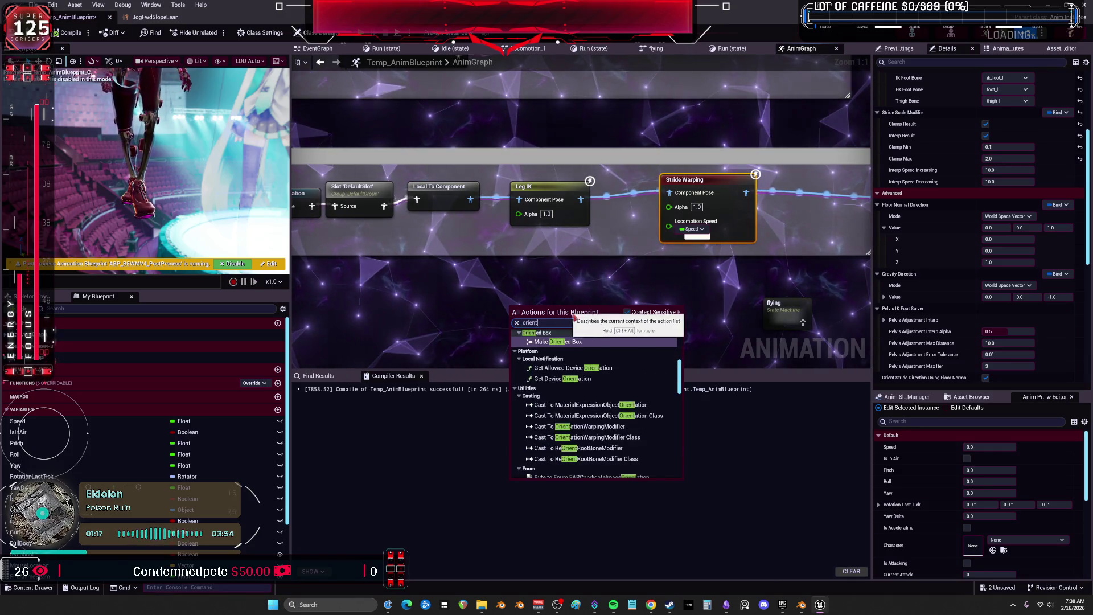
text(t)
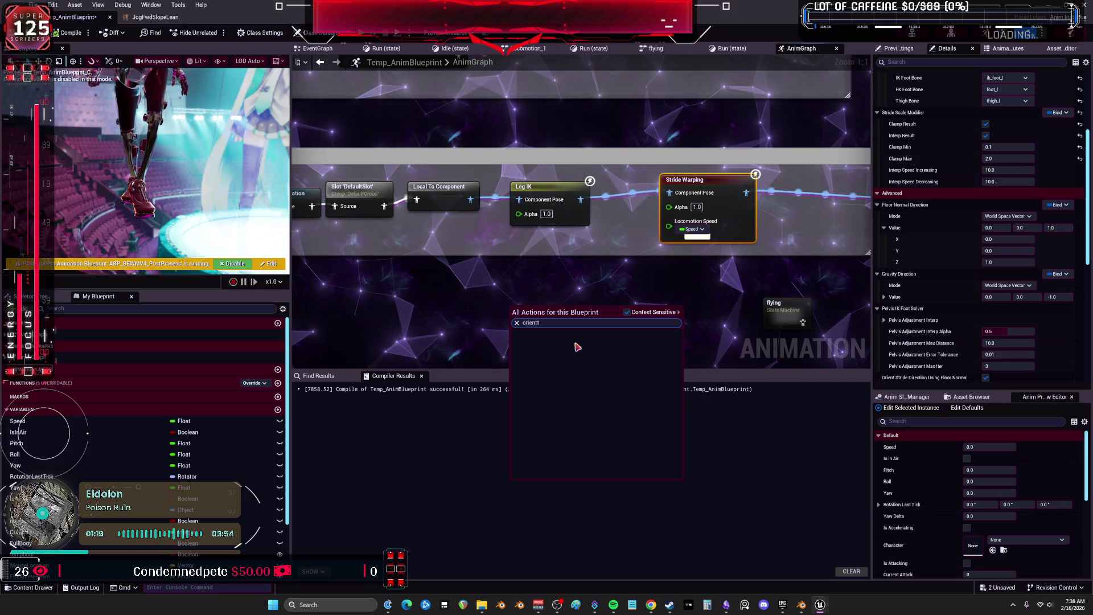
key(BackSpace)
text(a)
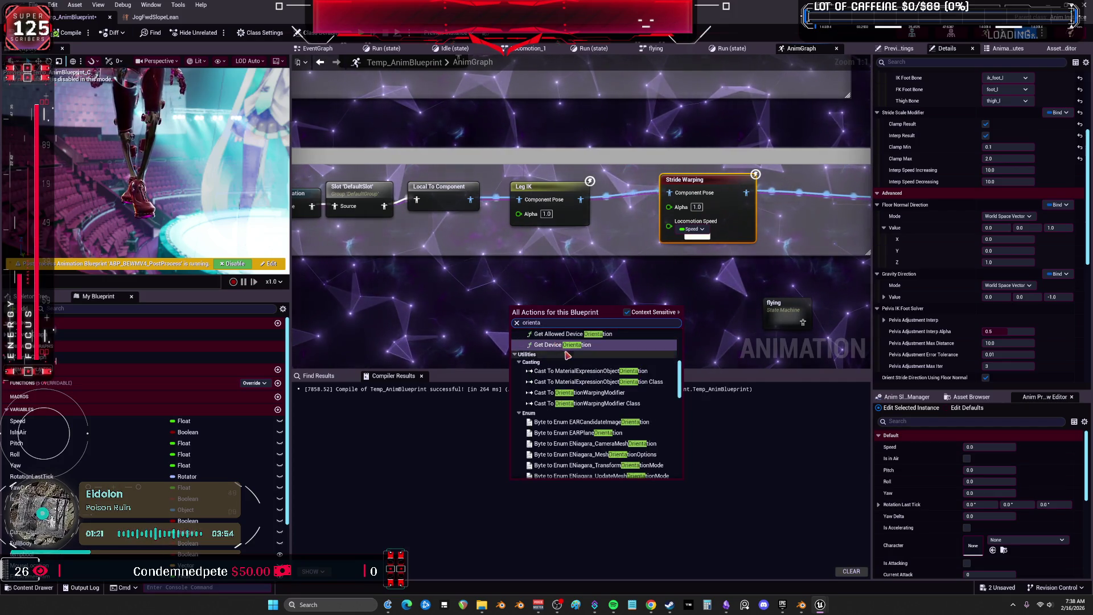
text(t)
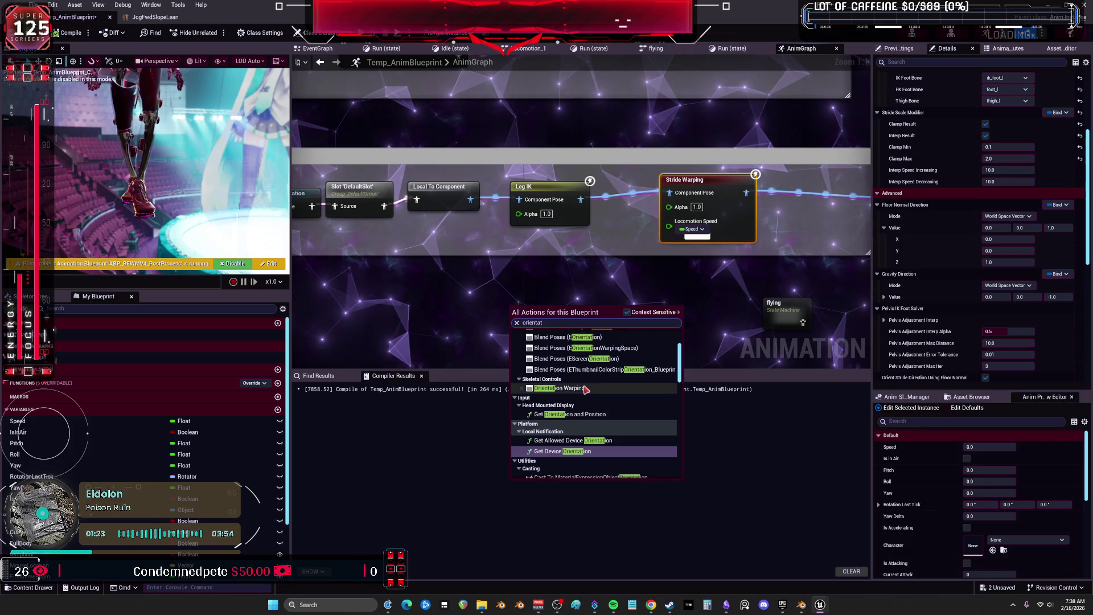
click(586, 389)
Arrange Orientation Warping between Local To Component and Leg IK, ahead of Stride Warping
drag(535, 307, 498, 257)
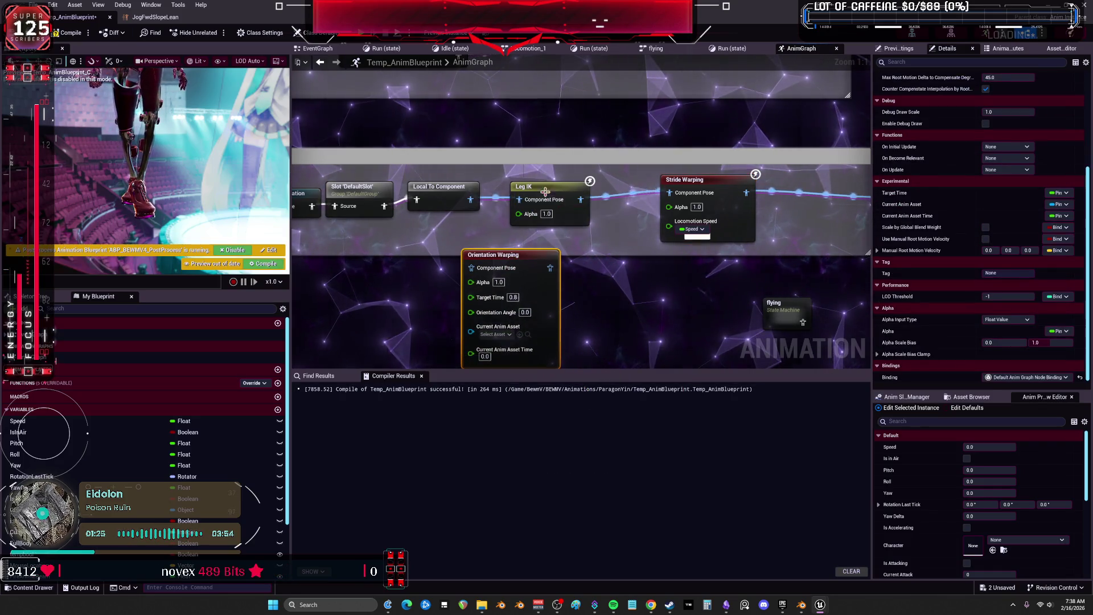
drag(545, 192, 612, 188)
drag(689, 180, 757, 179)
drag(612, 188, 672, 181)
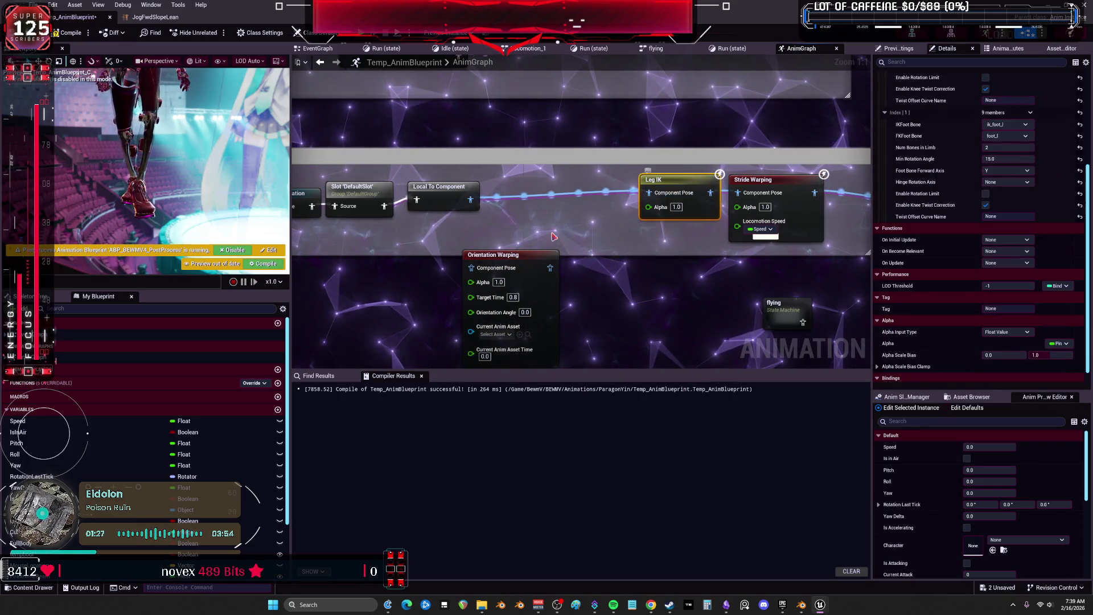
drag(537, 274, 578, 239)
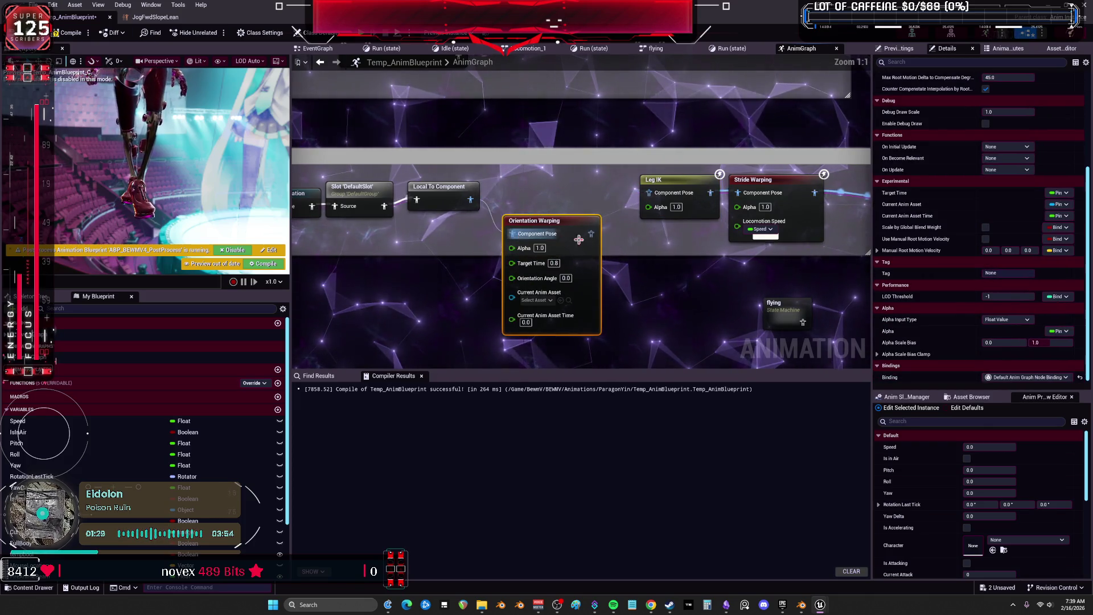
drag(560, 228, 566, 188)
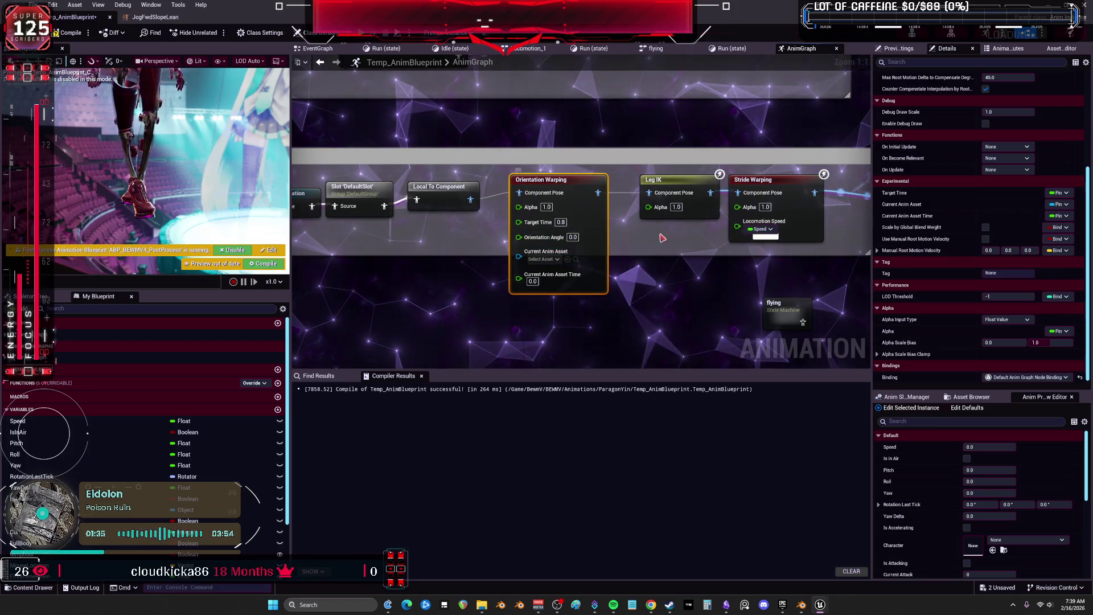
click(544, 259)
click(553, 266)
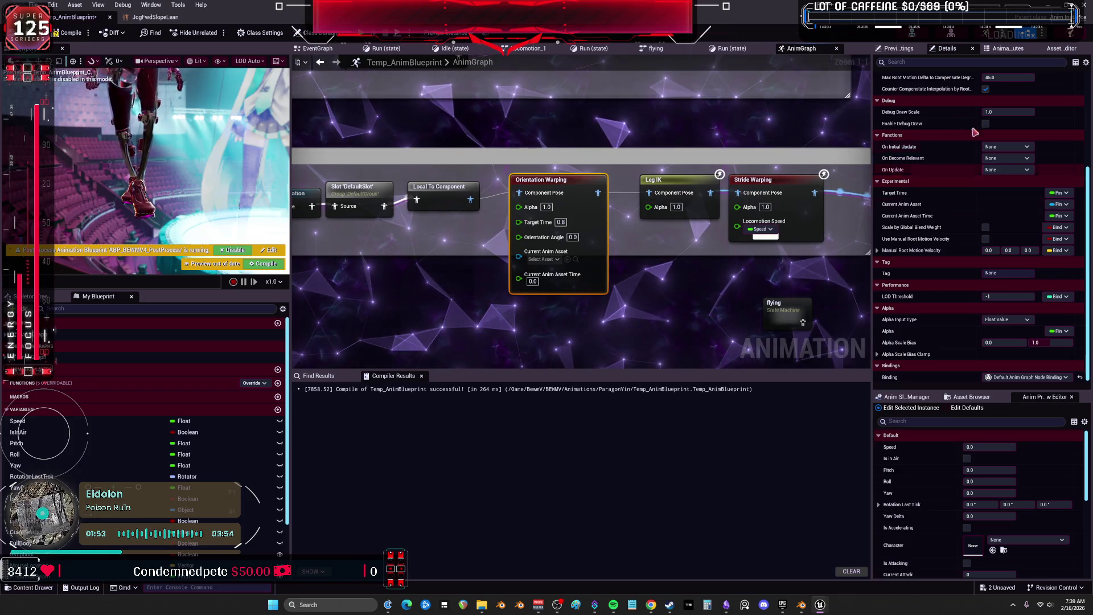
scroll(966, 148, up, 1)
Switch Orientation Warping's Mode from Manual to Graph, then bring up the Pose Warping documentation
scroll(966, 149, up, 5)
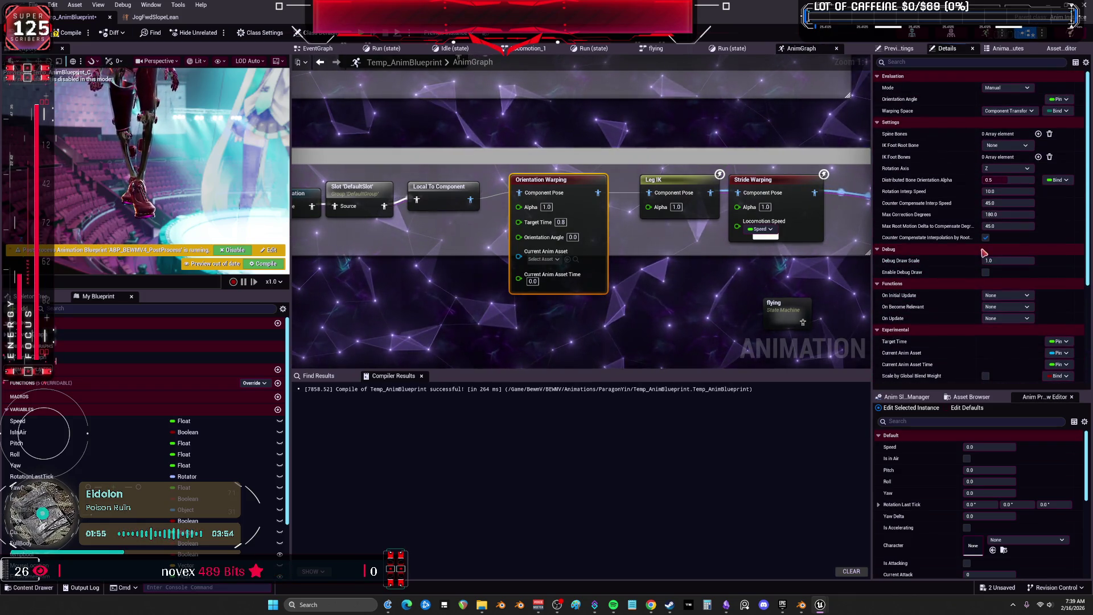
click(1022, 88)
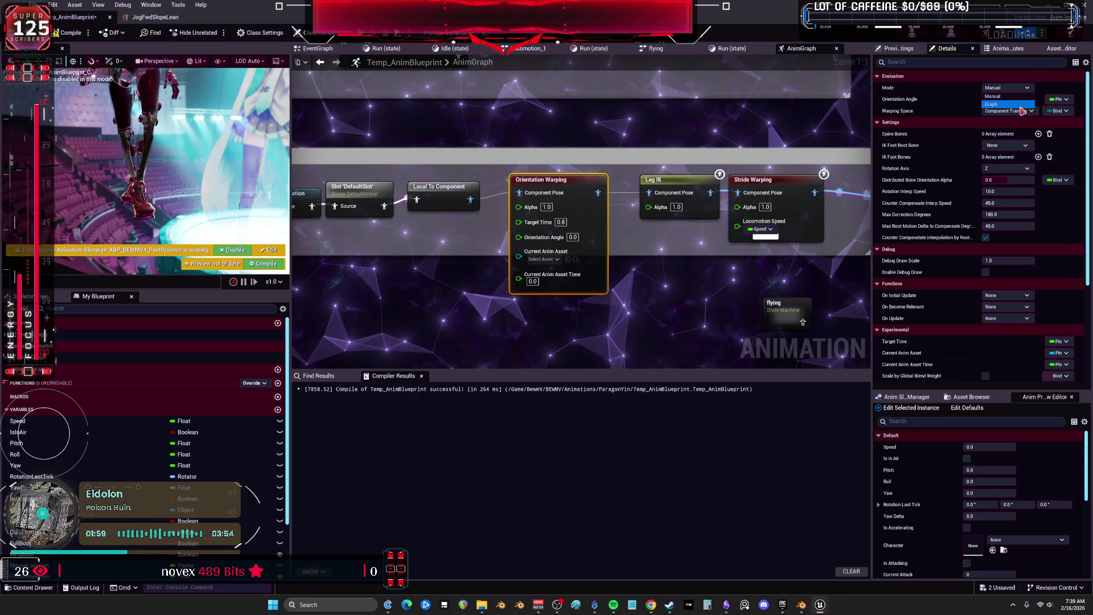
click(1022, 105)
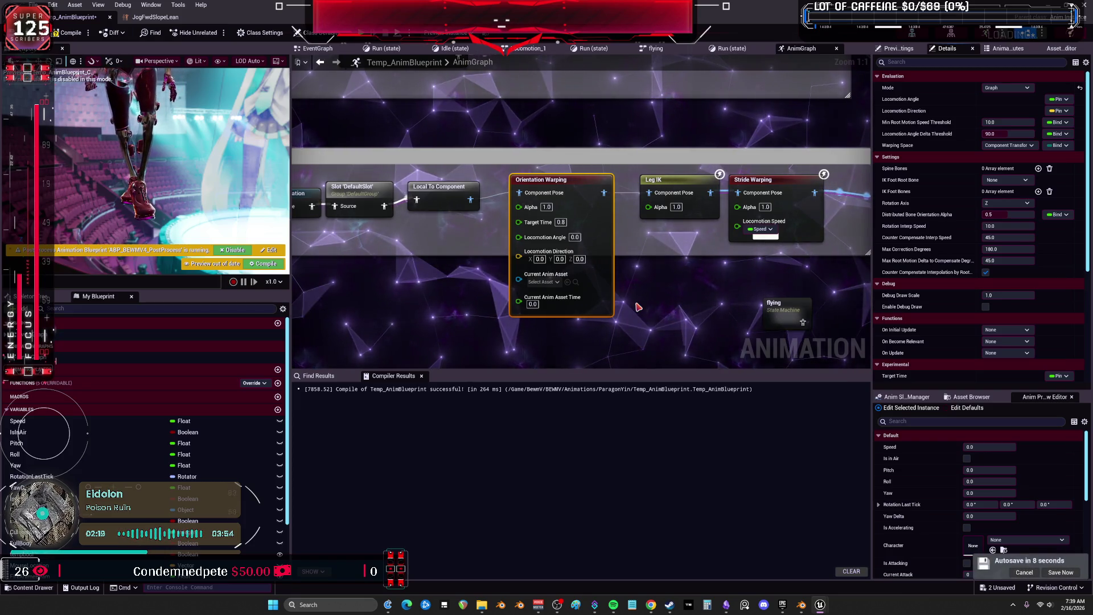
click(651, 605)
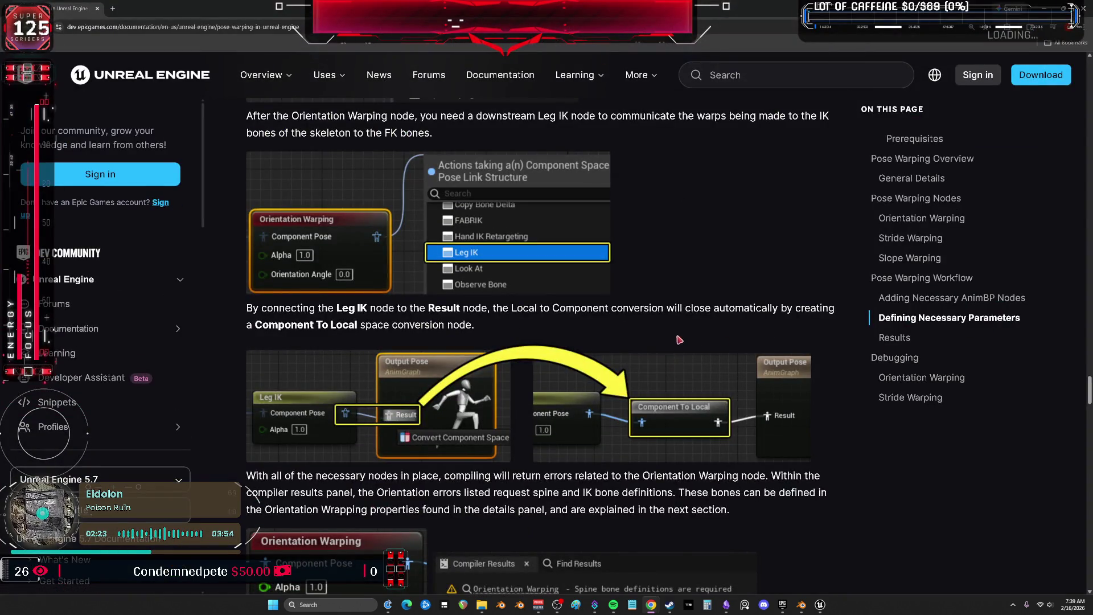
scroll(666, 348, up, 7)
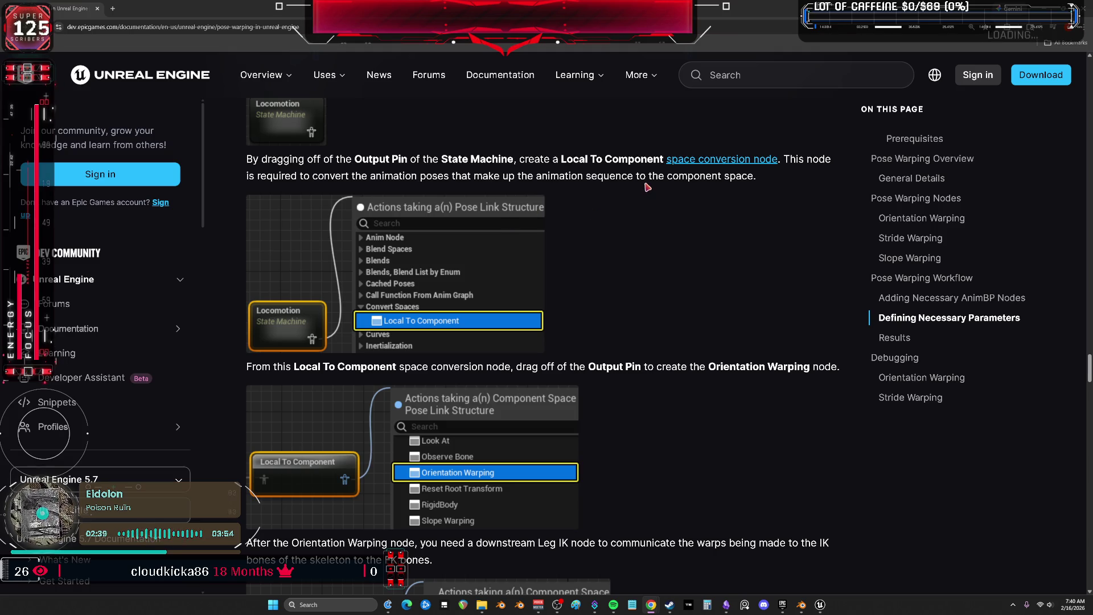
scroll(661, 345, down, 3)
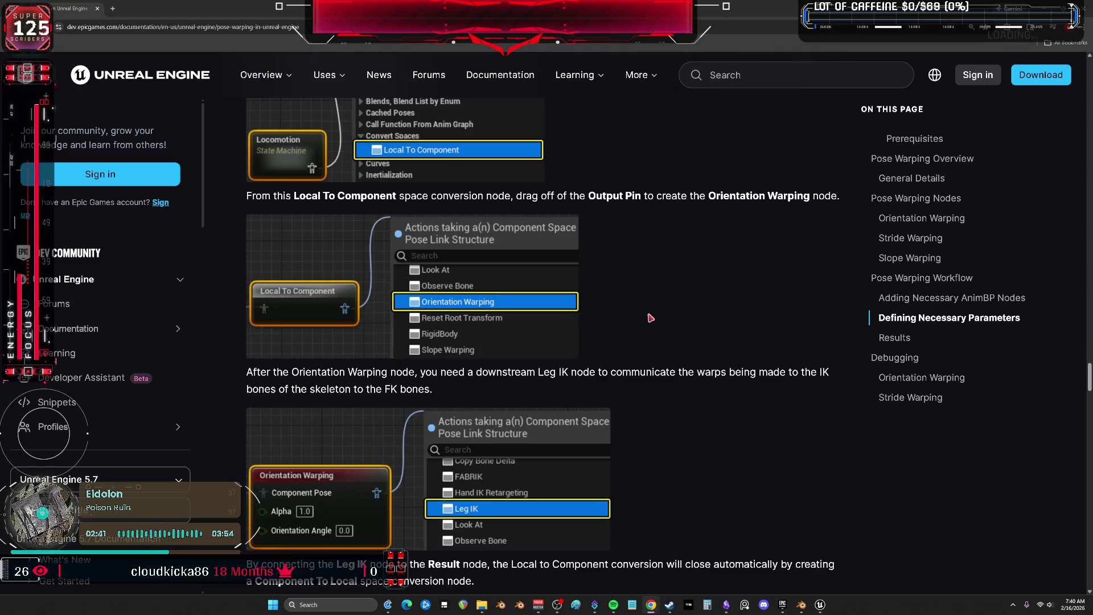
scroll(659, 360, down, 6)
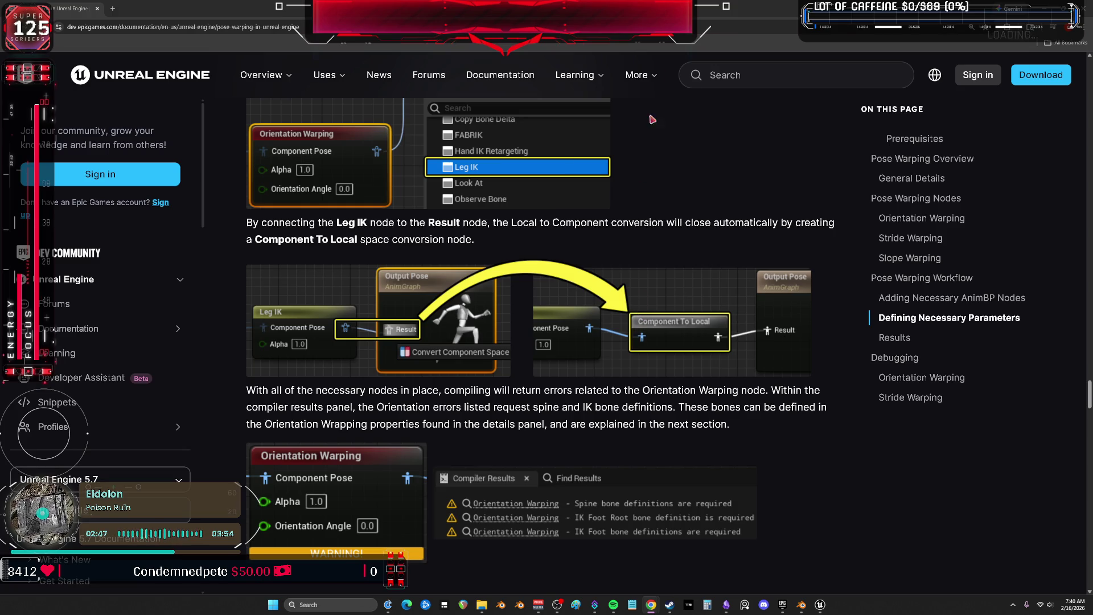
key(alt+Tab)
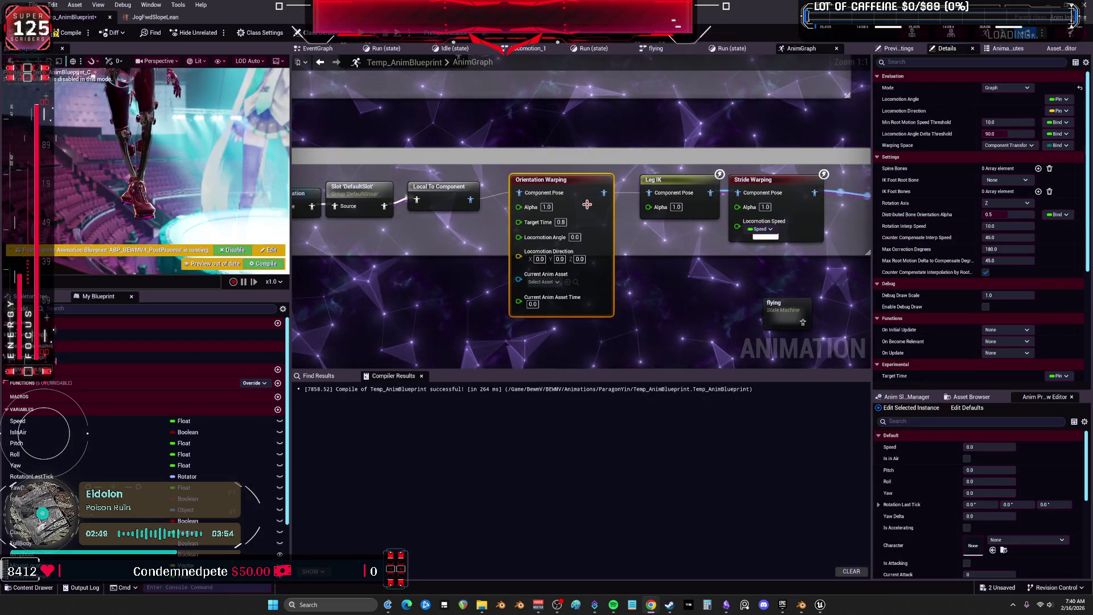
click(495, 287)
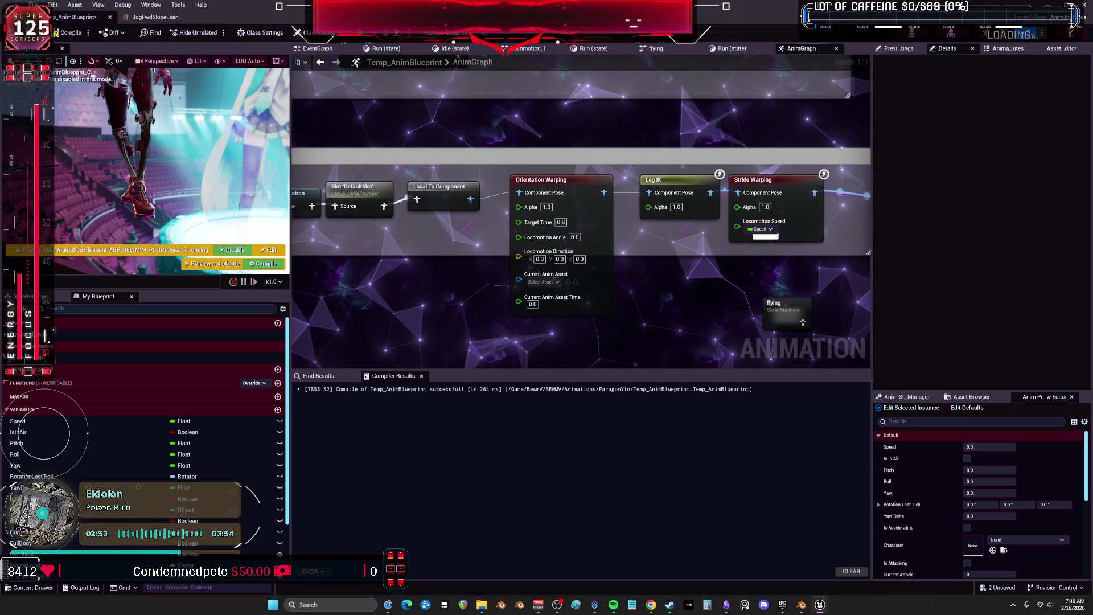
click(577, 184)
click(1061, 100)
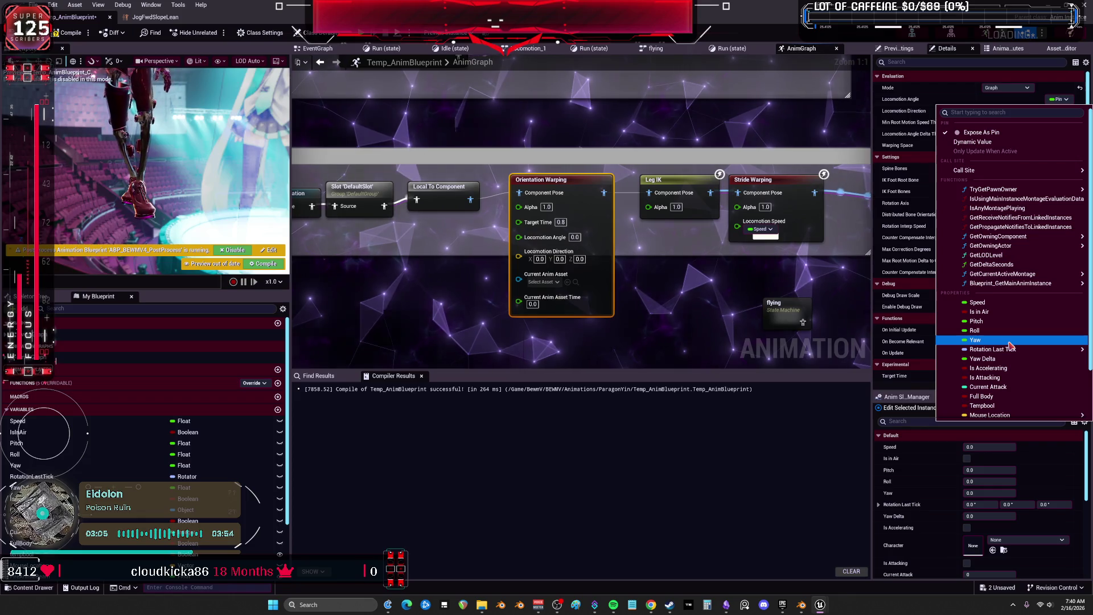
click(848, 292)
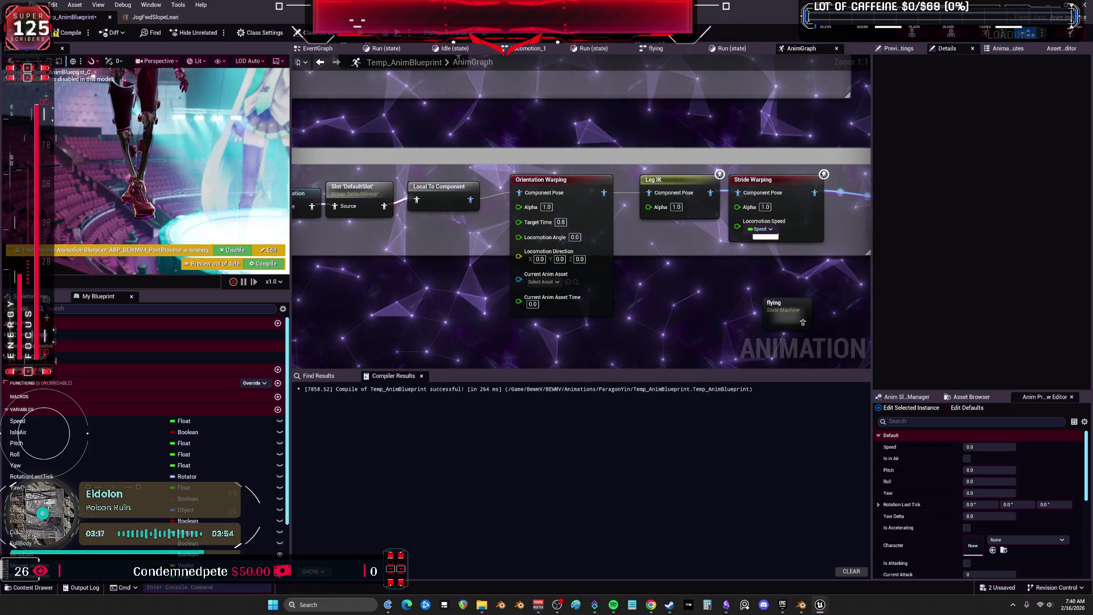
click(566, 195)
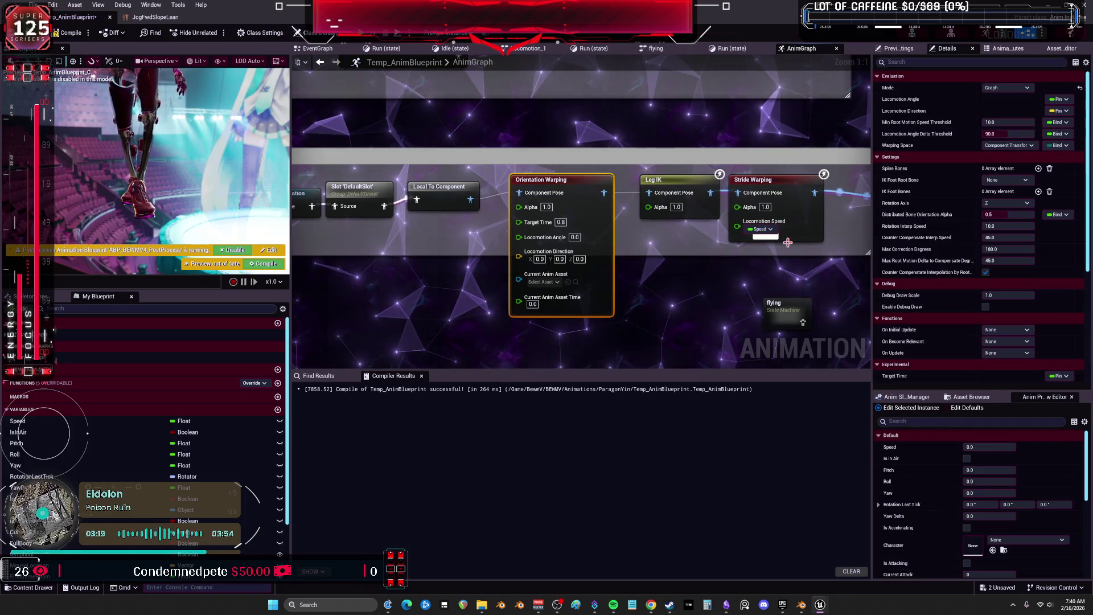
Set Orientation Warping's IK Foot Root Bone to ik_foot_root
click(1018, 180)
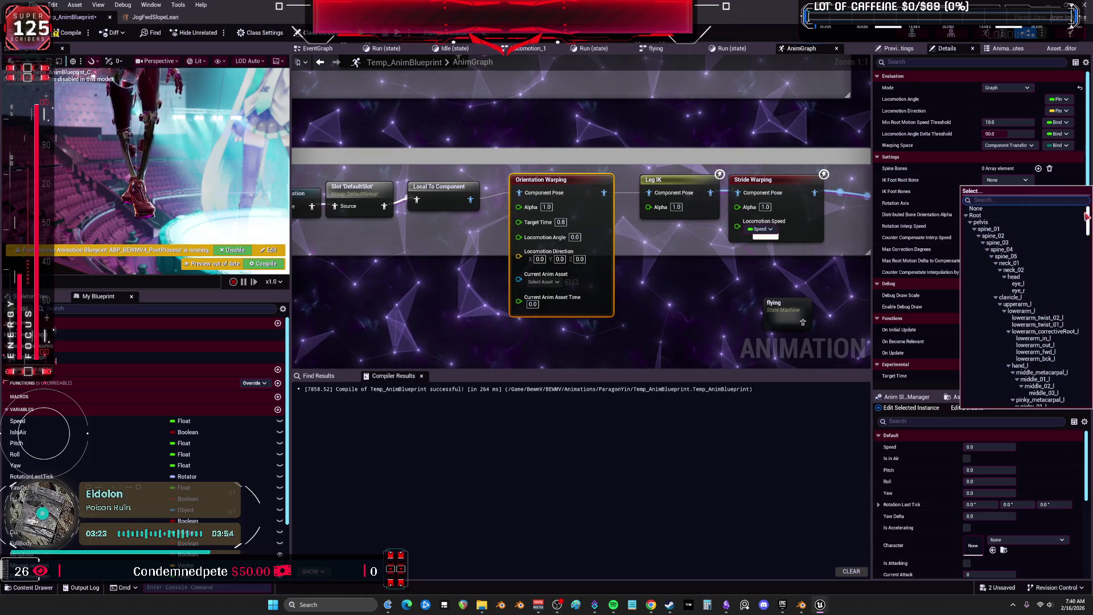
drag(1090, 217, 1089, 388)
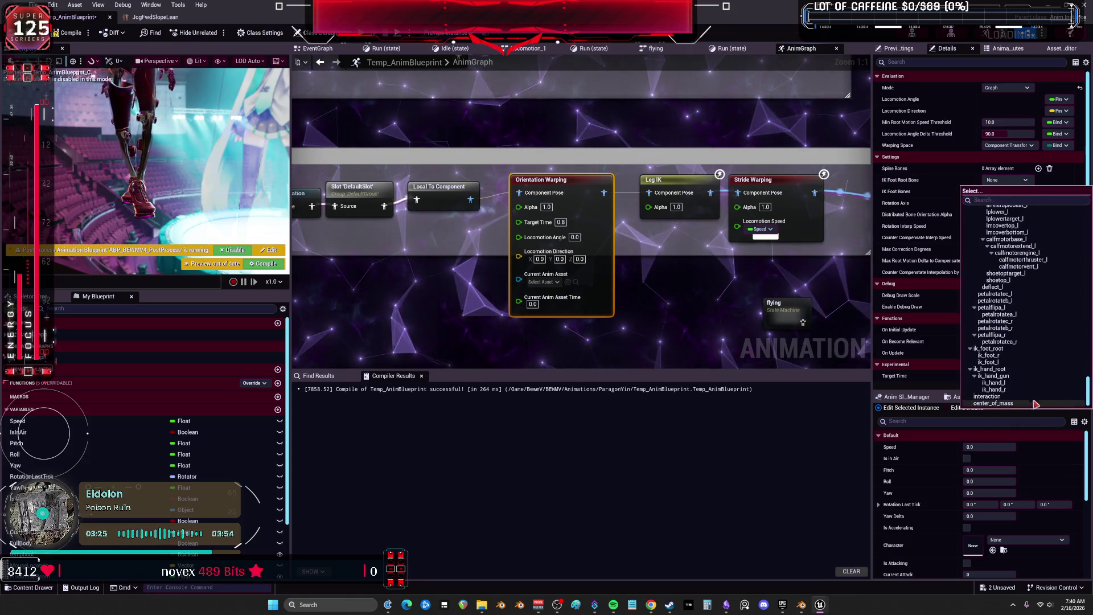
click(1006, 348)
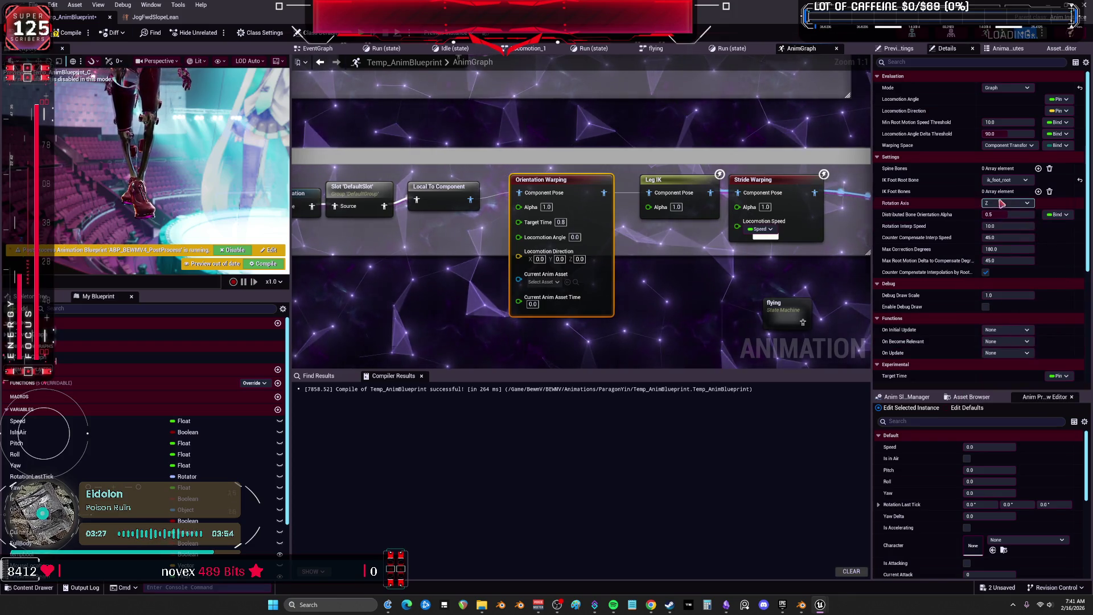
Add two IK Foot Bones entries and assign them ik_foot_r and ik_foot_l
click(1038, 192)
click(1038, 192)
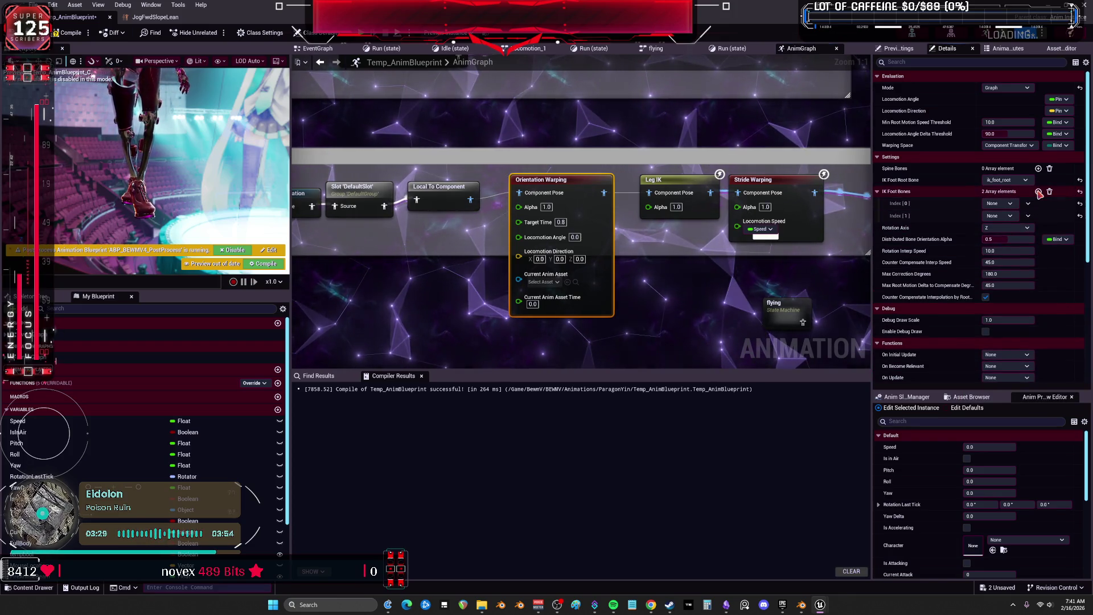
click(1012, 204)
drag(1088, 227, 1091, 424)
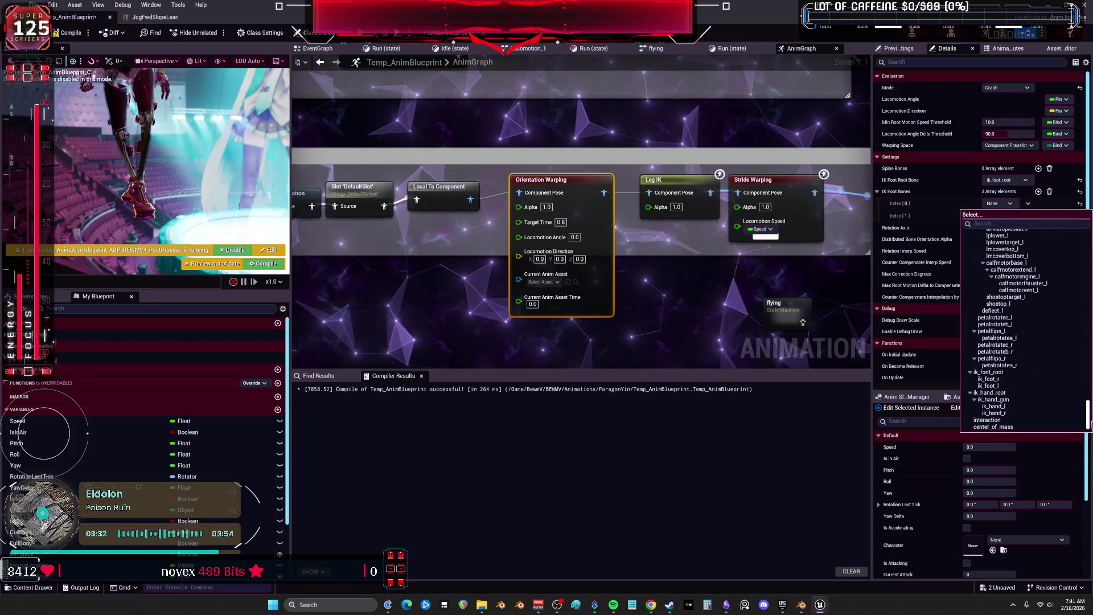
click(1010, 380)
click(1008, 216)
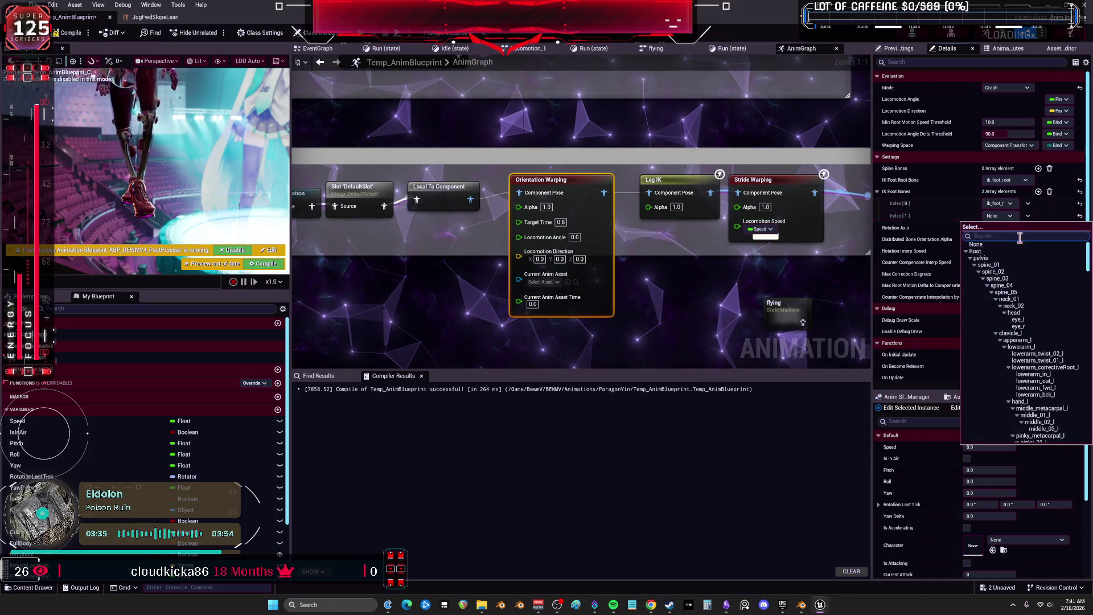
drag(1088, 260, 1091, 424)
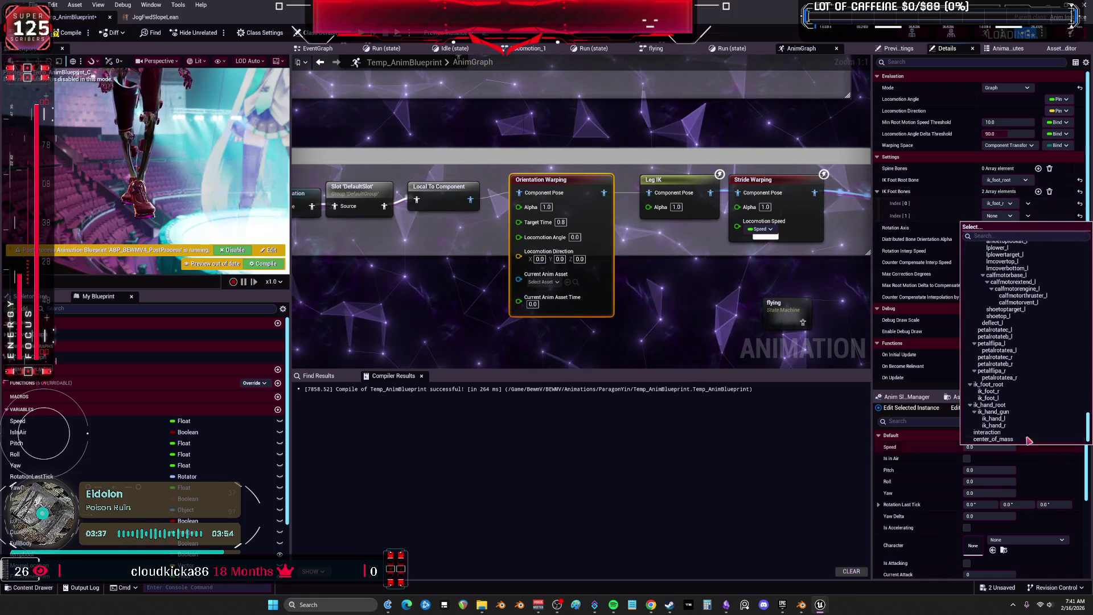
click(1010, 407)
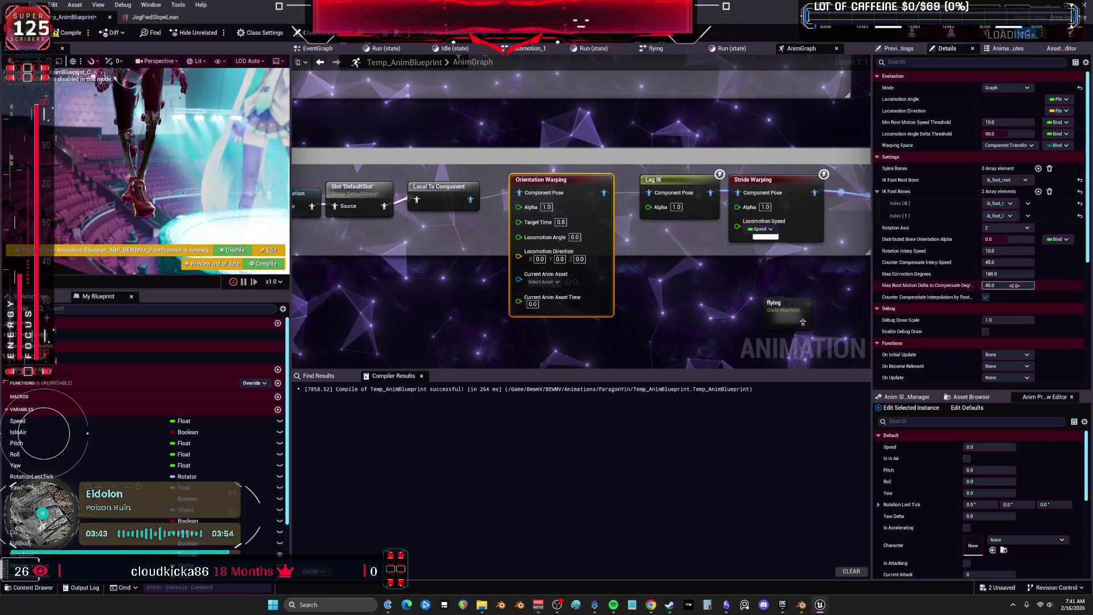
scroll(1005, 291, down, 2)
scroll(922, 293, down, 5)
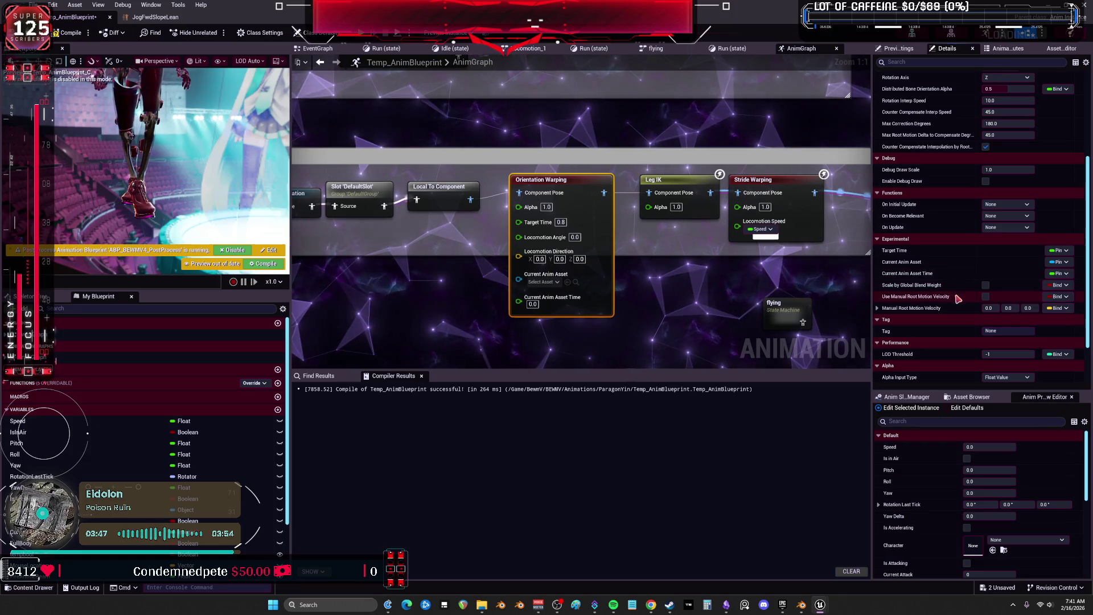
Browse Locomotion Direction's binding options, then select the Direction variable to view its settings
scroll(941, 291, down, 3)
scroll(945, 296, up, 10)
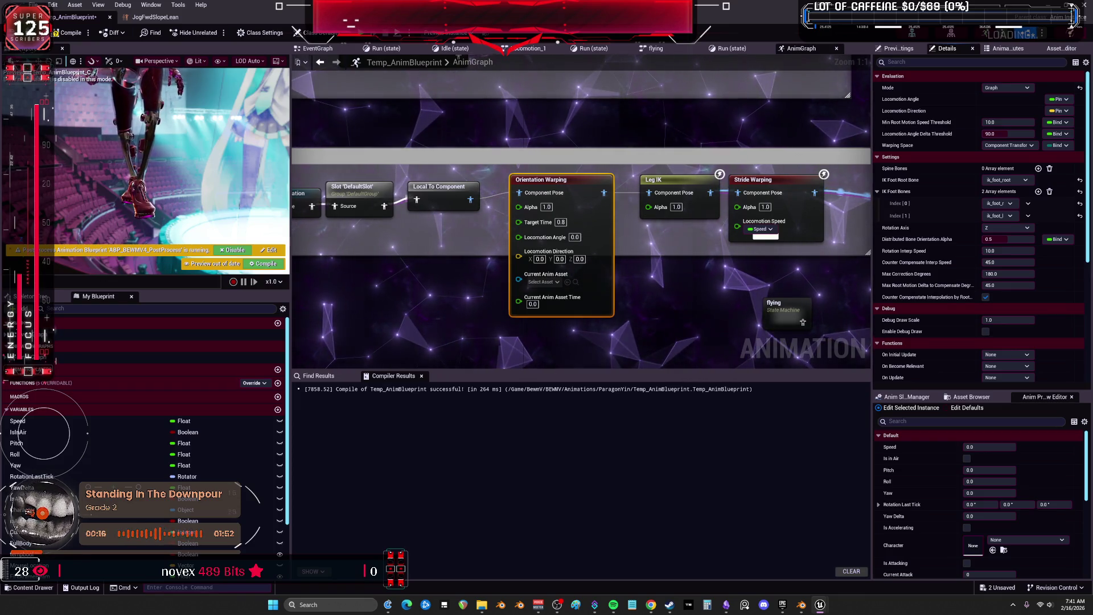
click(1070, 112)
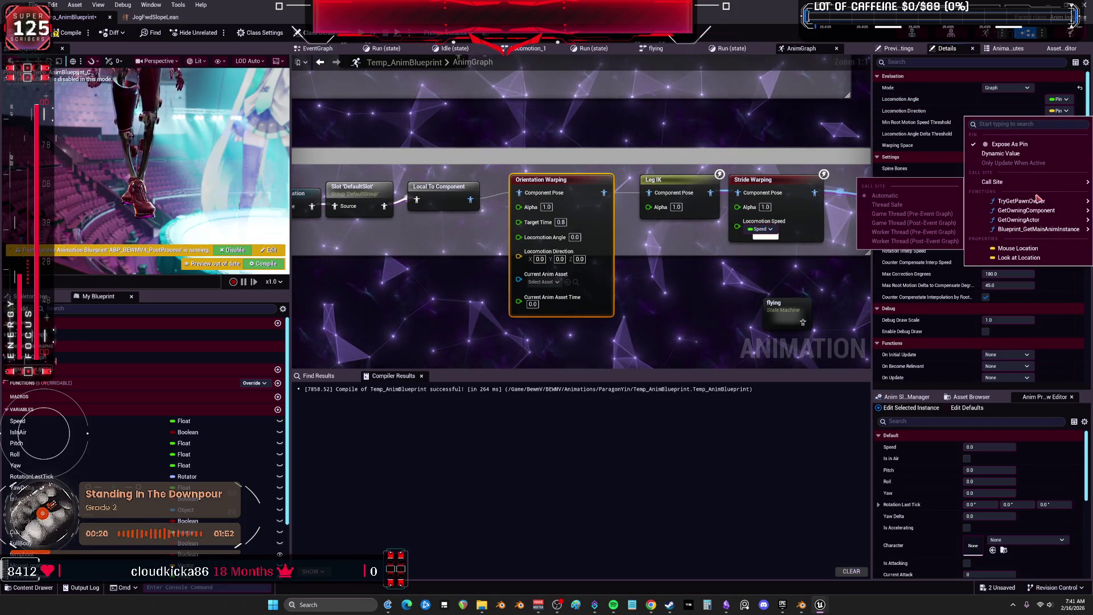
mouse_move(1039, 202)
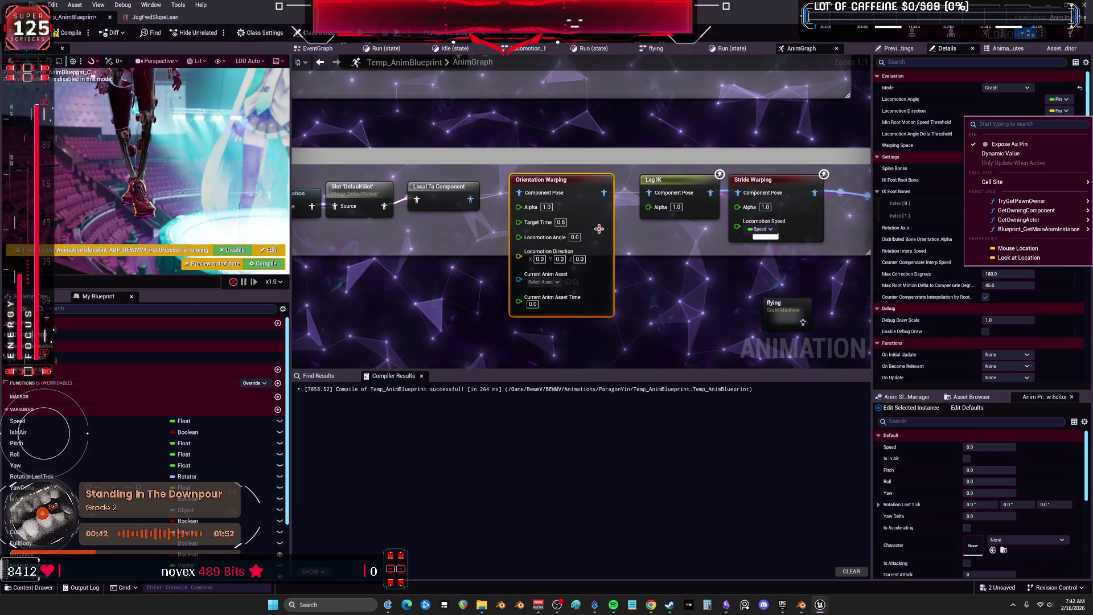
scroll(147, 458, down, 3)
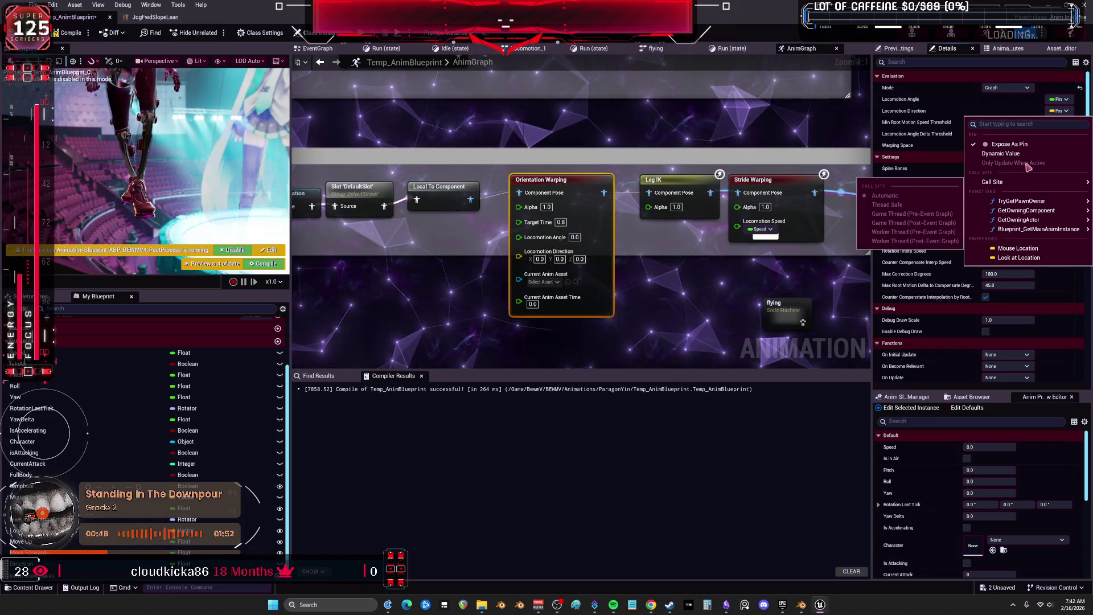
click(997, 113)
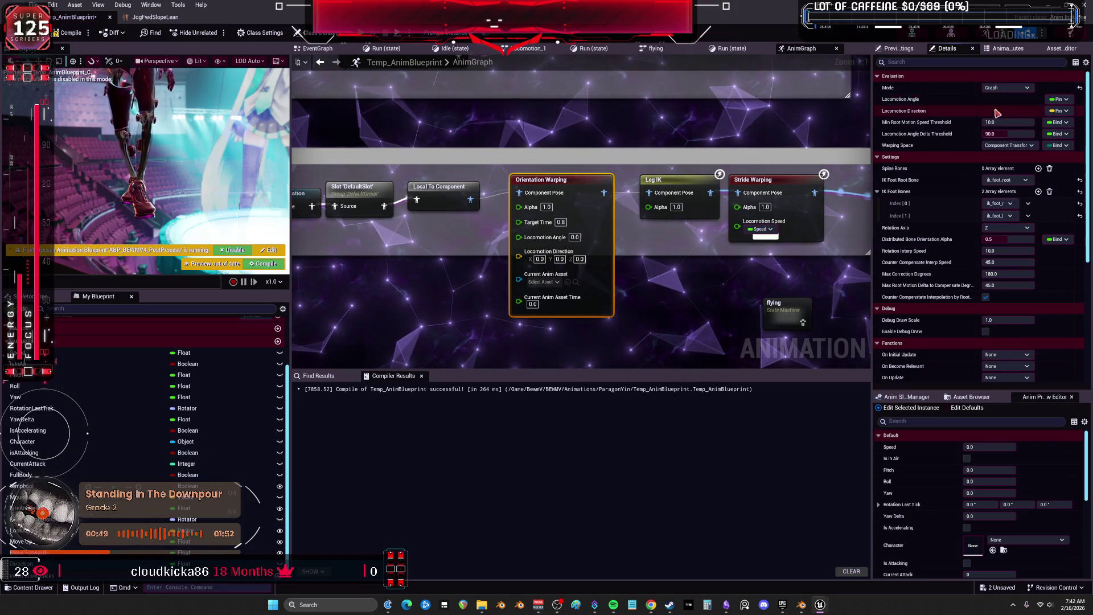
click(1060, 112)
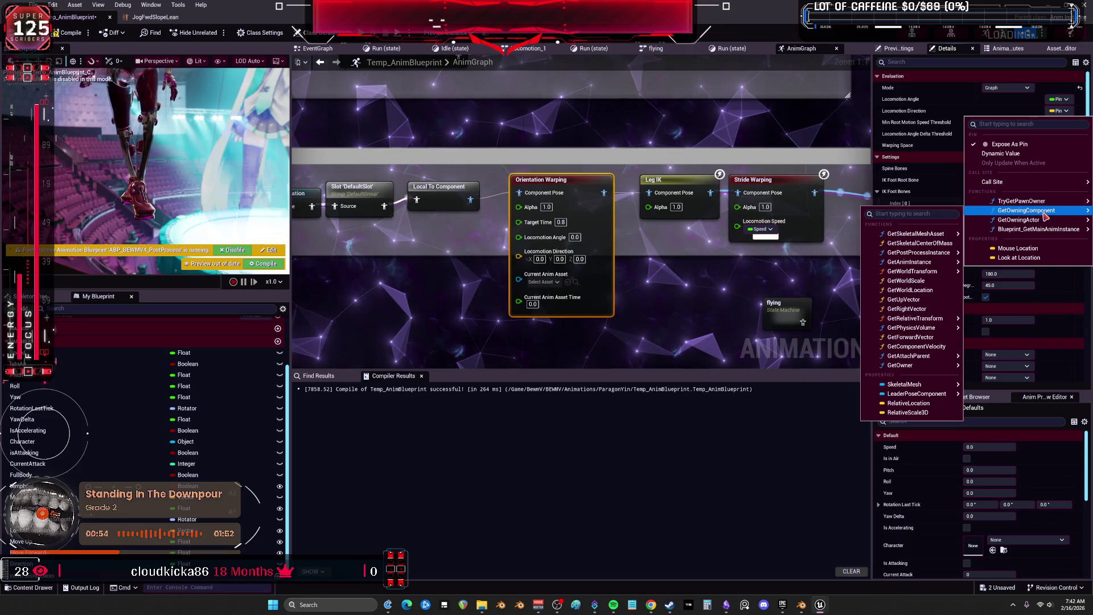
mouse_move(1042, 230)
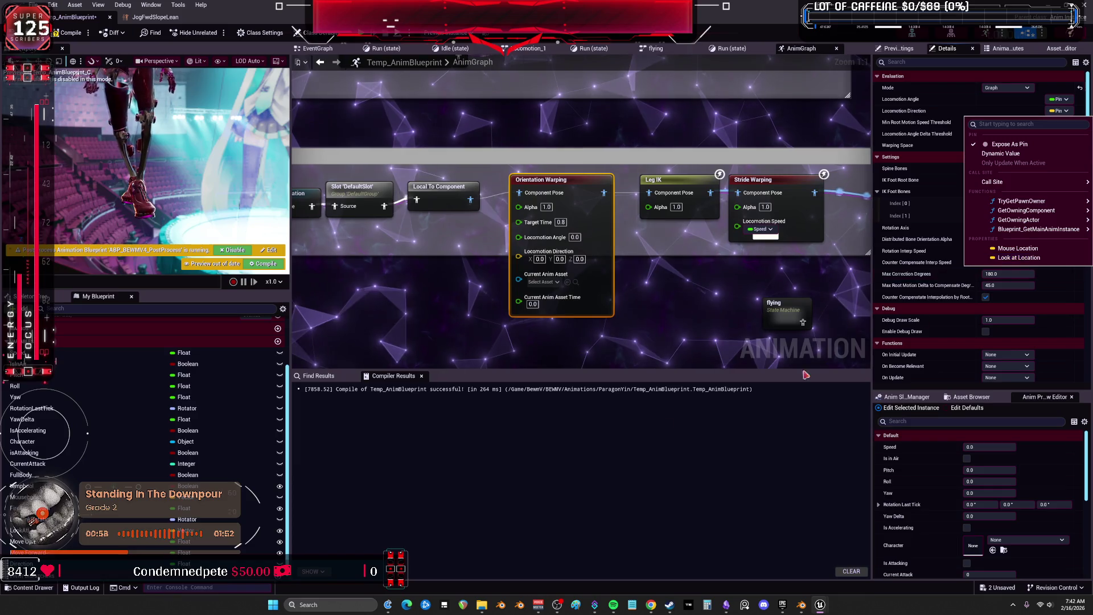
key(Escape)
click(157, 564)
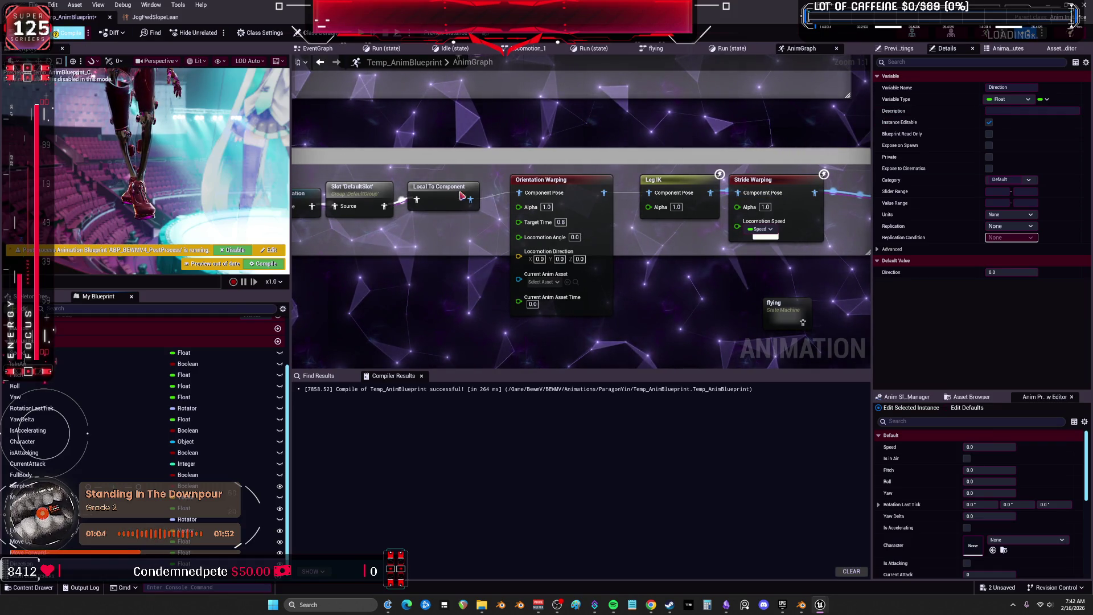
Compile Temp_AnimBlueprint, getting two missing bone warnings, and check Locomotion Direction's binding options
key(F7)
click(585, 184)
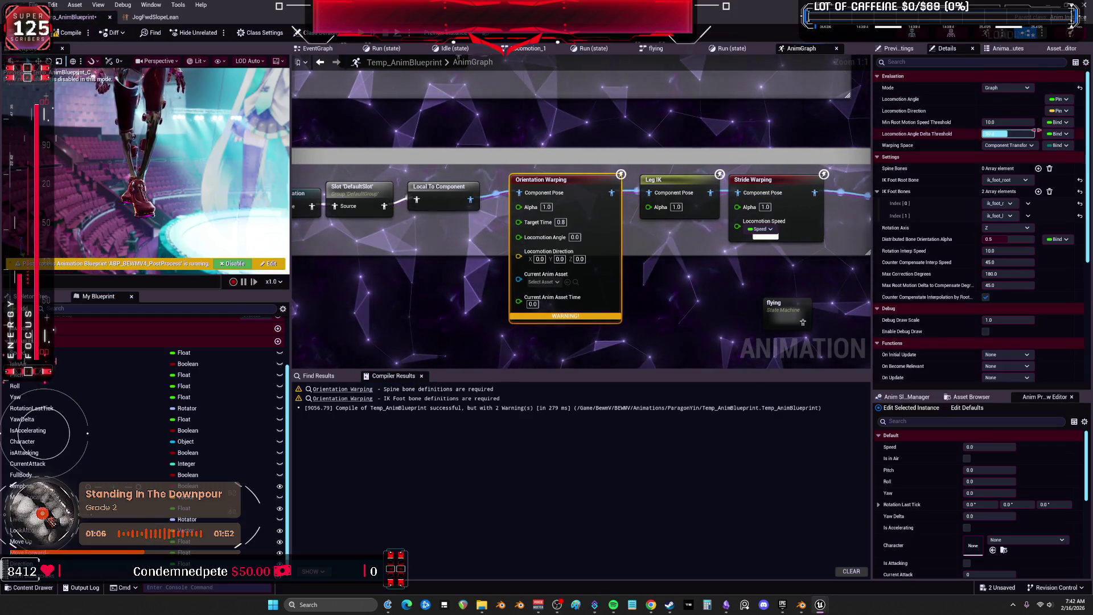
text(90)
click(1071, 113)
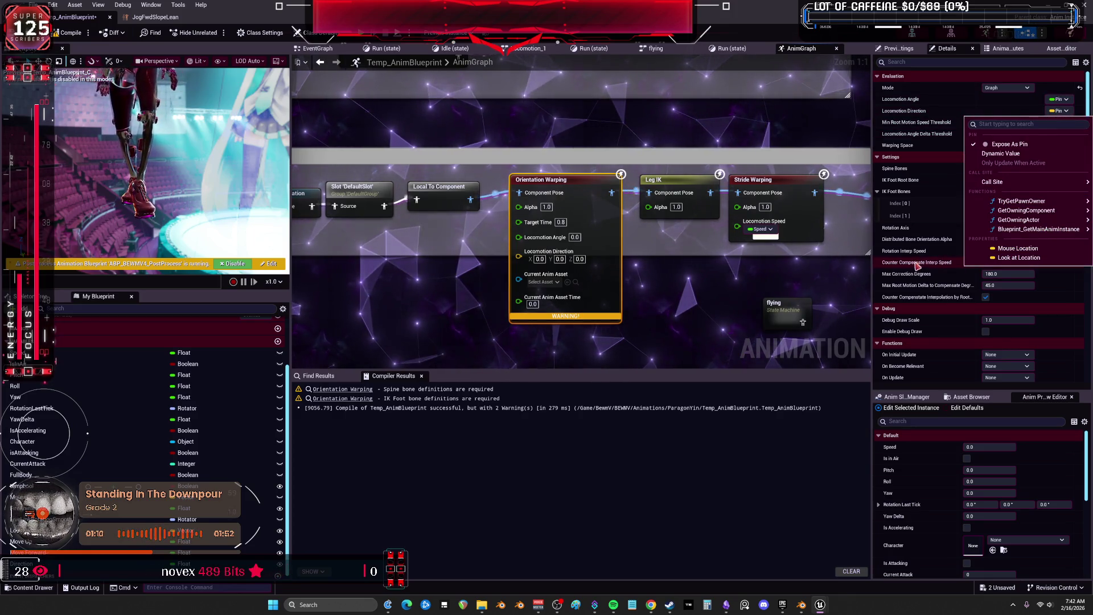
Find all references to the Direction variable
click(85, 563)
right_click(85, 563)
mouse_move(131, 508)
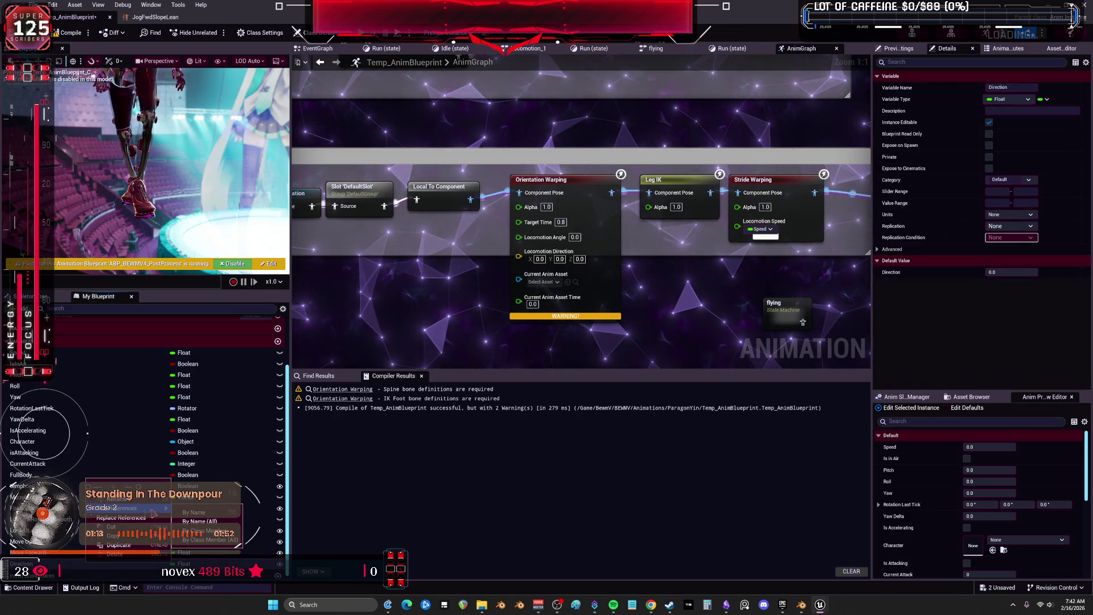
click(194, 512)
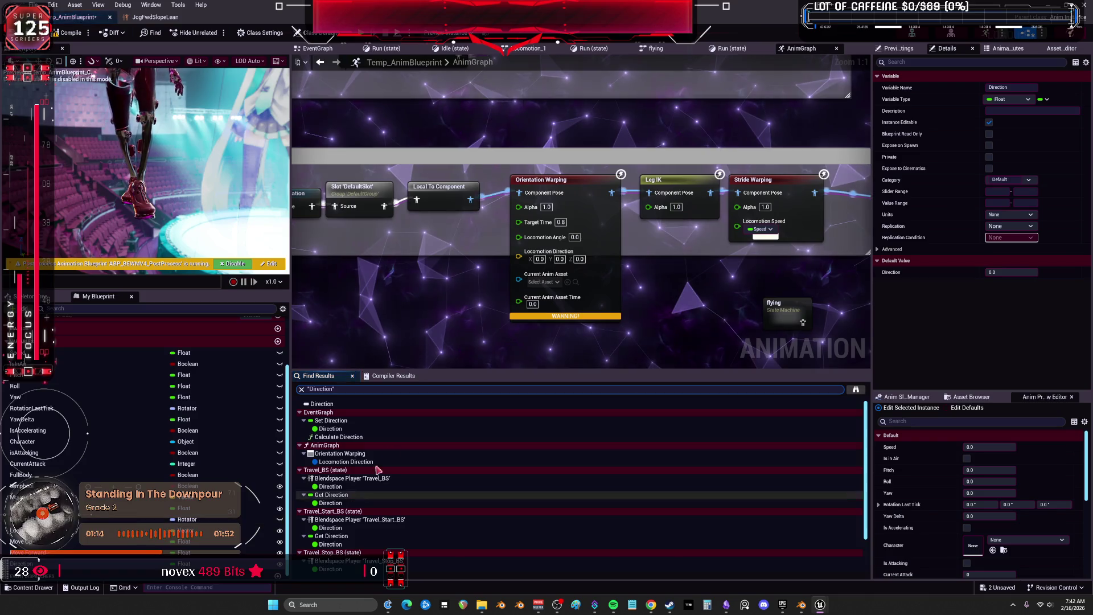
Inspect the Set Direction node in the EventGraph, then place a Direction getter beside Orientation Warping
double_click(340, 429)
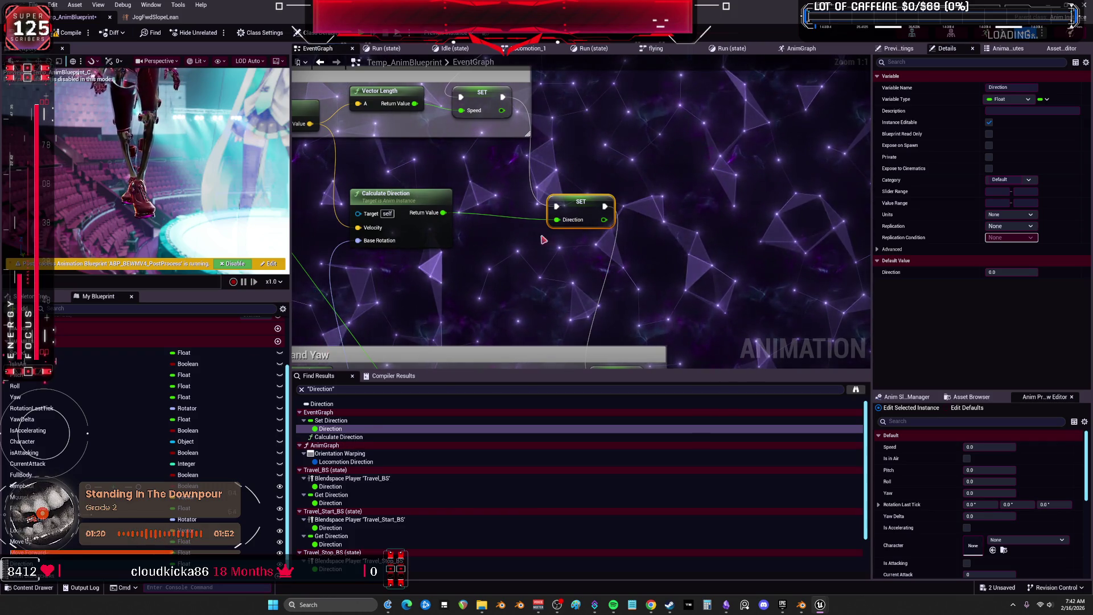
click(802, 48)
mouse_move(136, 563)
mouse_down()
mouse_move(319, 432)
mouse_move(462, 280)
mouse_move(475, 292)
mouse_up()
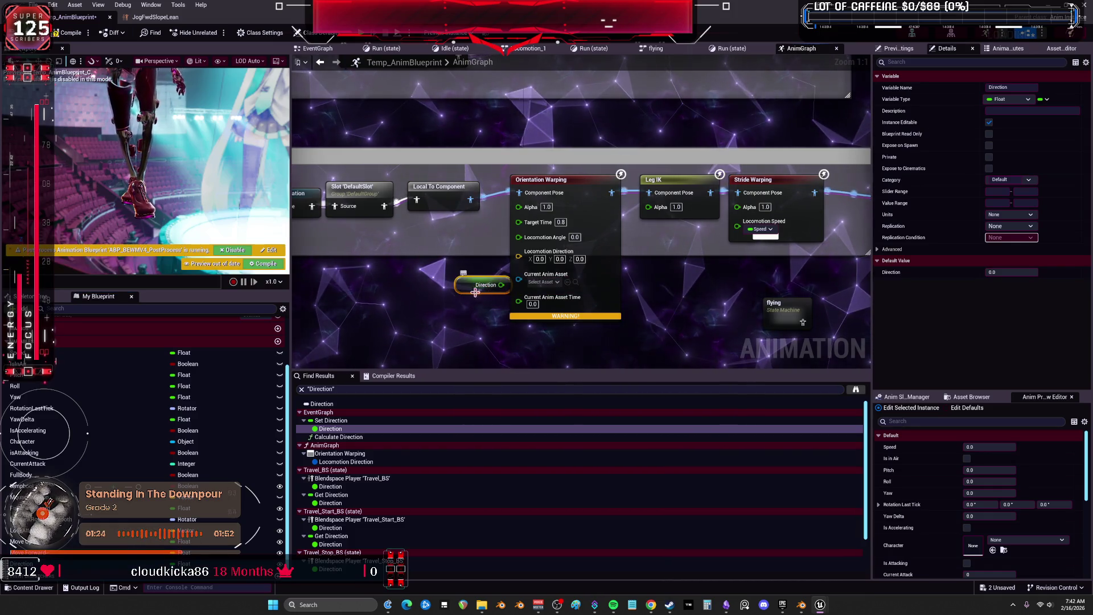
click(578, 219)
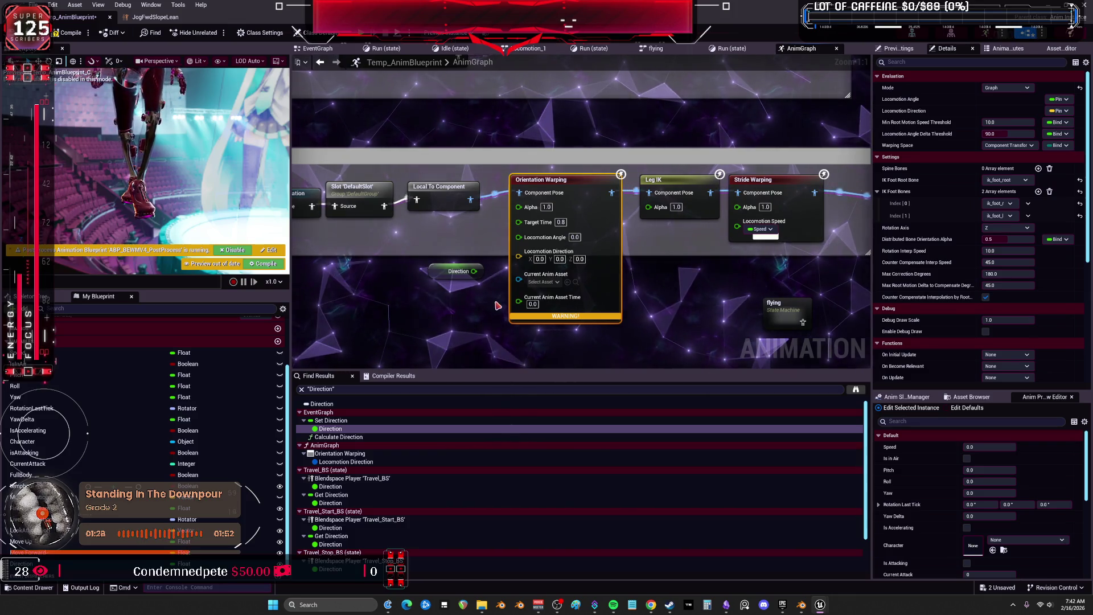
click(1061, 111)
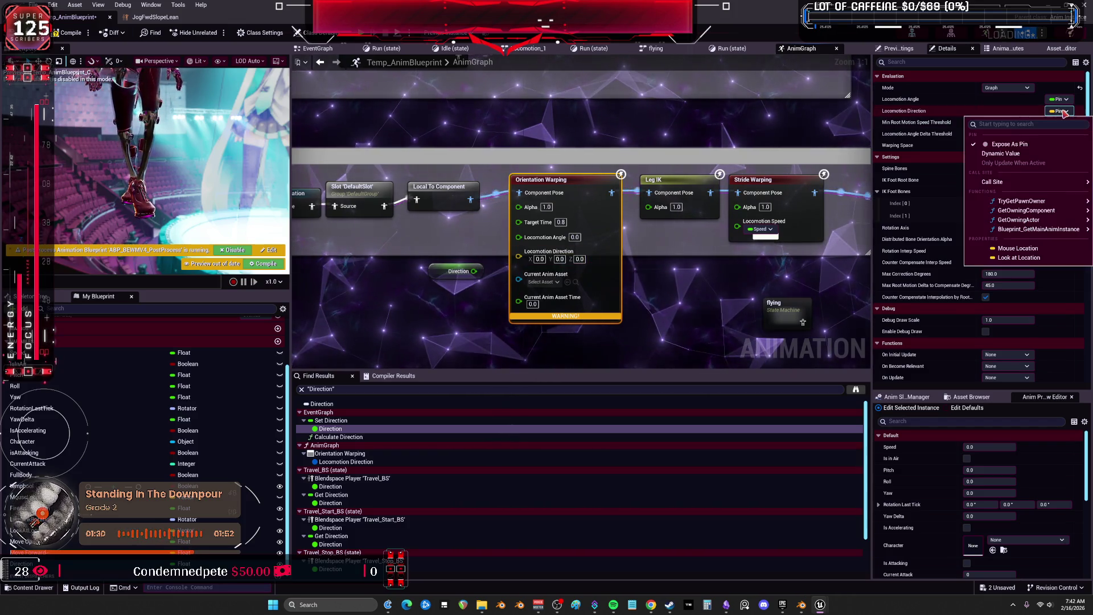
mouse_move(1048, 183)
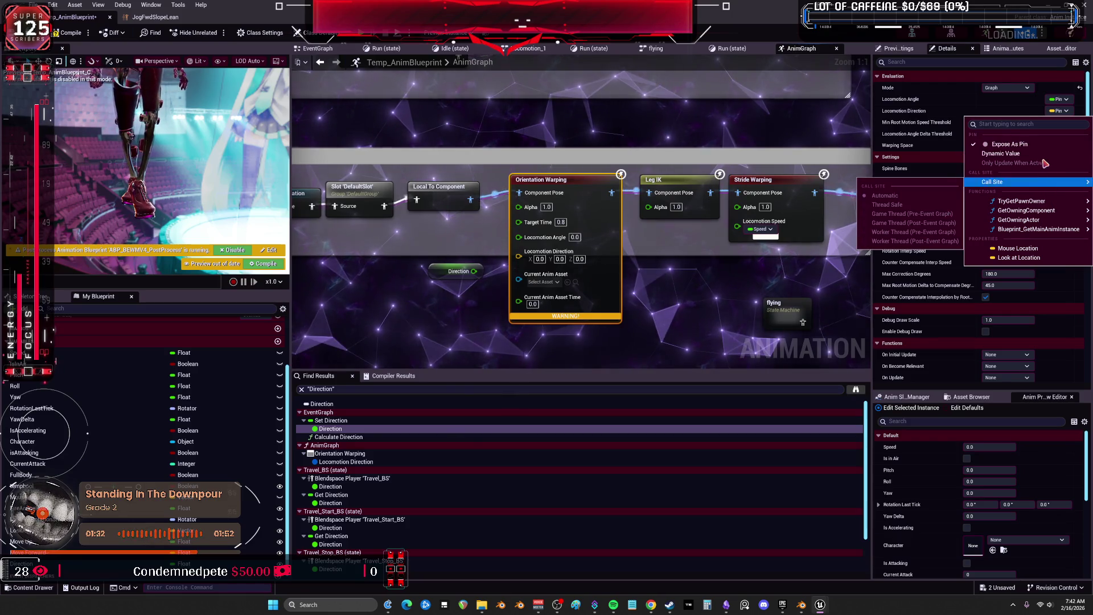
click(1001, 153)
click(1053, 111)
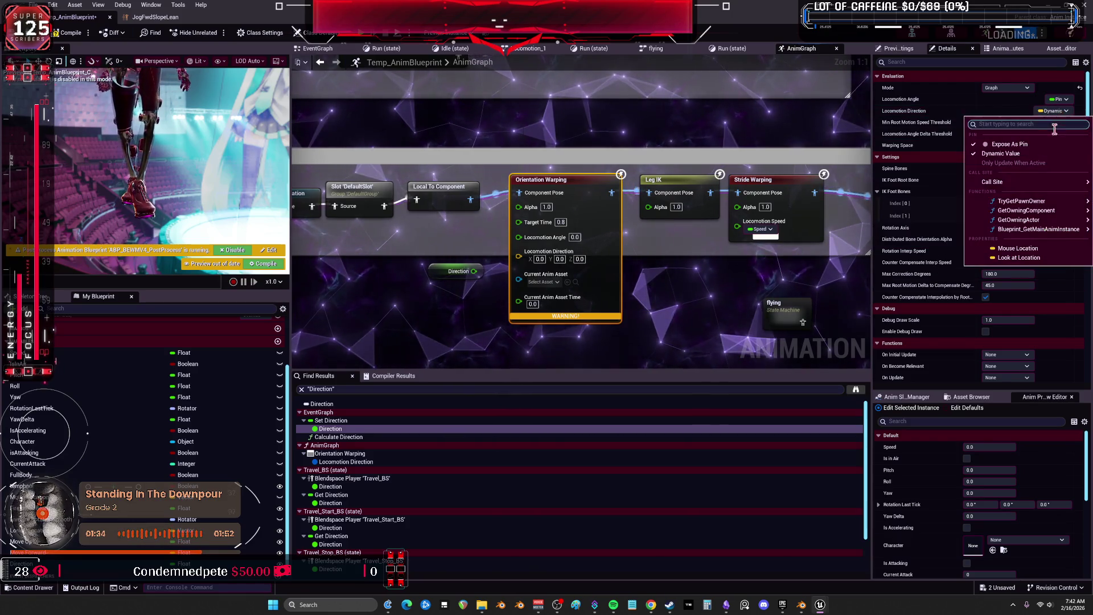
click(1001, 153)
click(1059, 112)
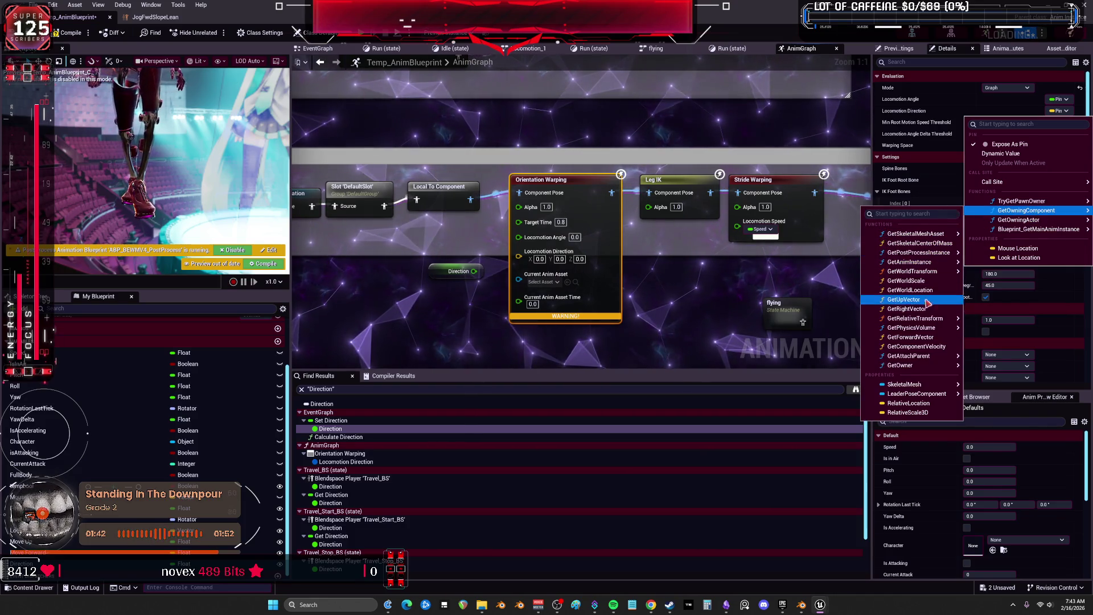
mouse_move(924, 329)
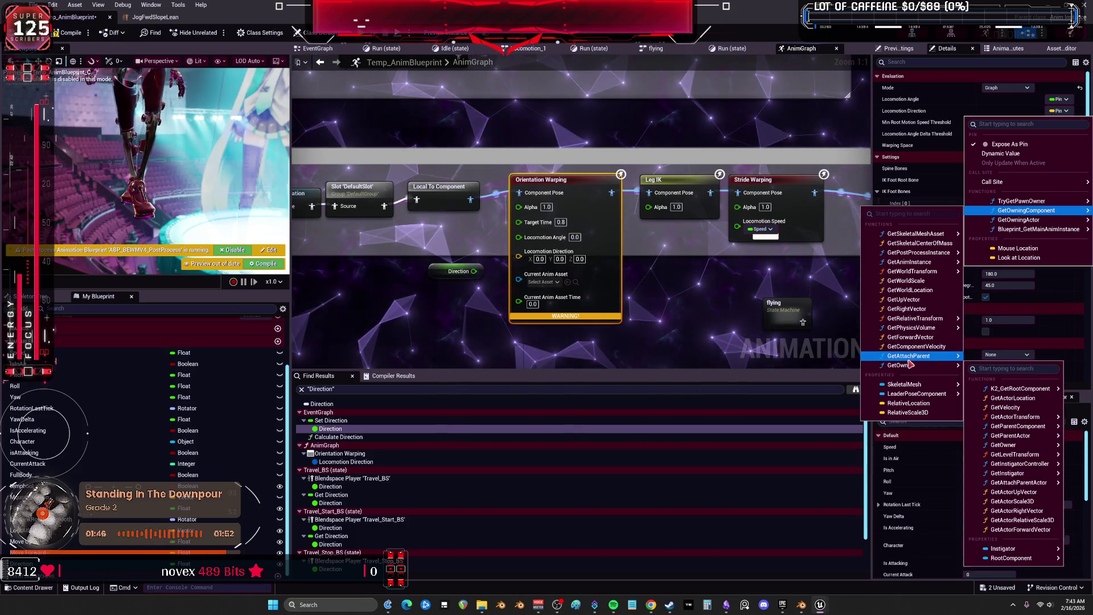
mouse_move(910, 359)
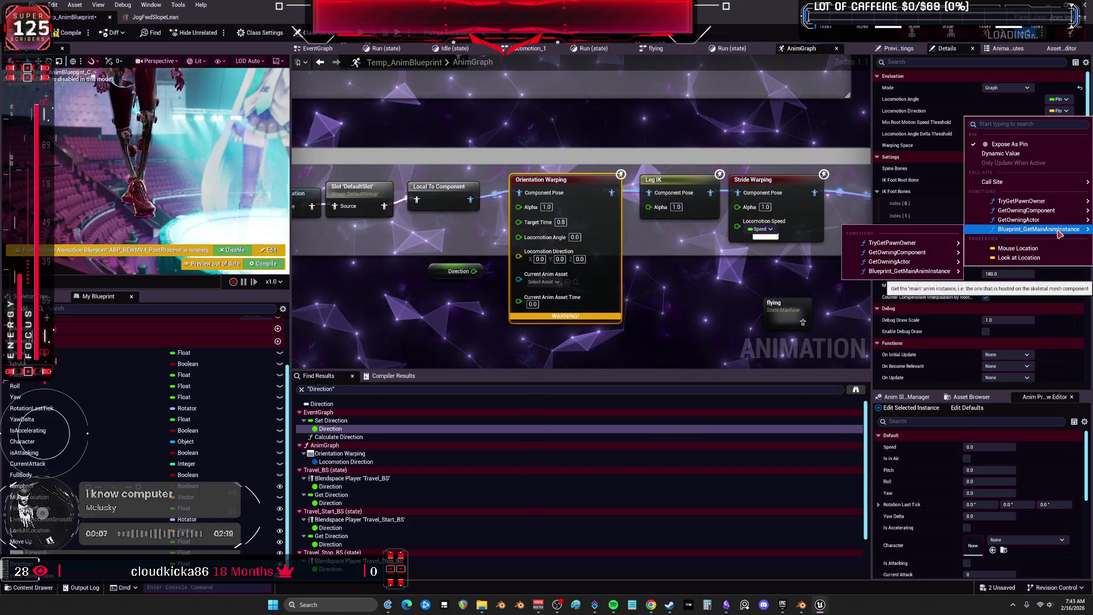
mouse_move(1050, 229)
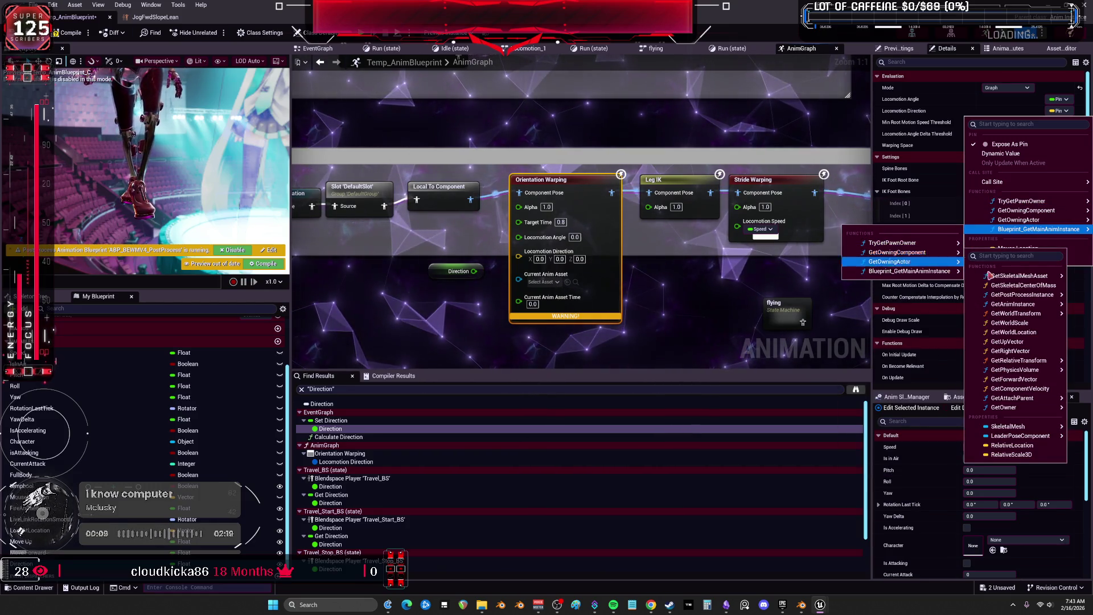
mouse_move(1019, 276)
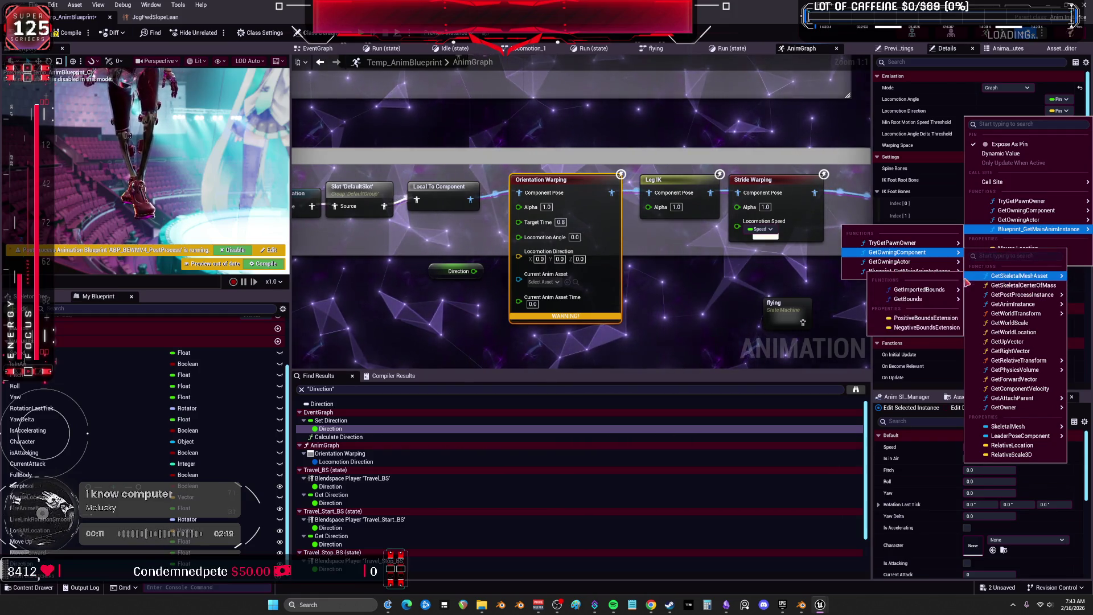
mouse_move(937, 290)
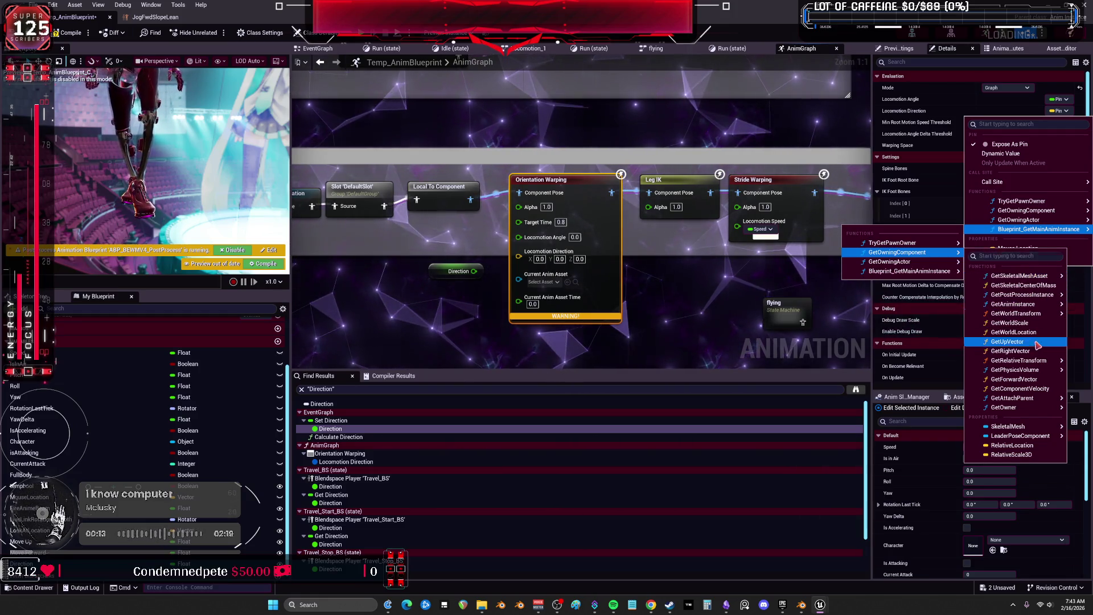
mouse_move(1023, 407)
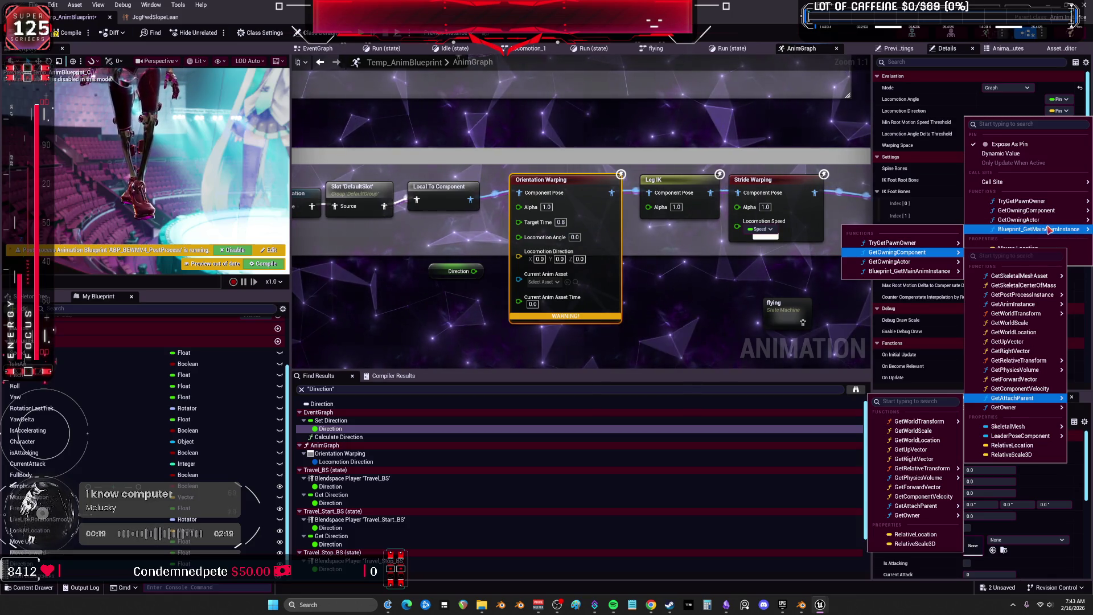
click(914, 109)
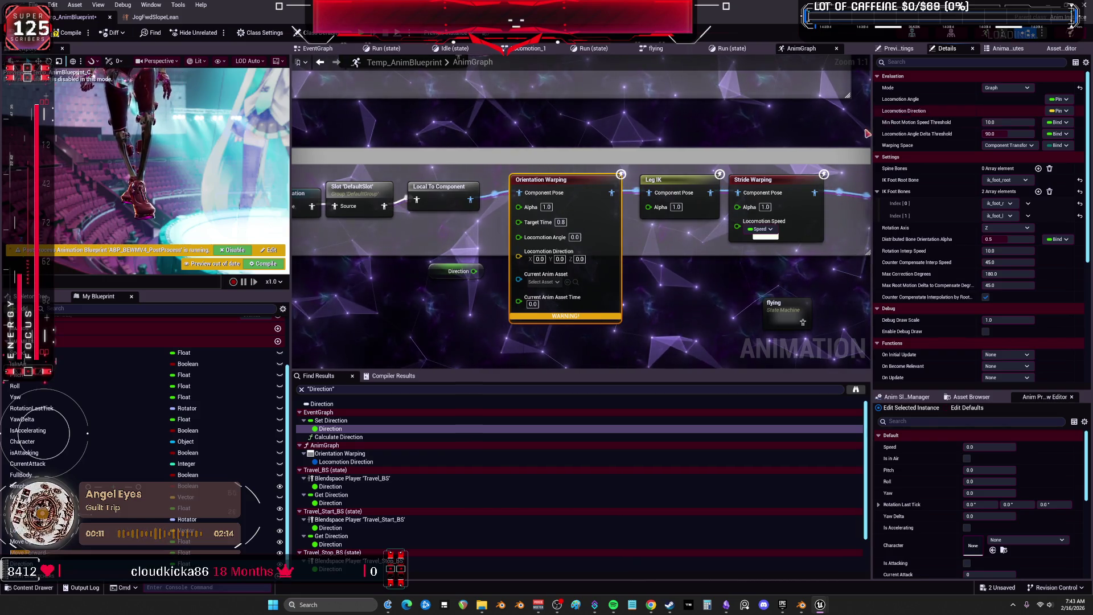
click(320, 50)
text(norma)
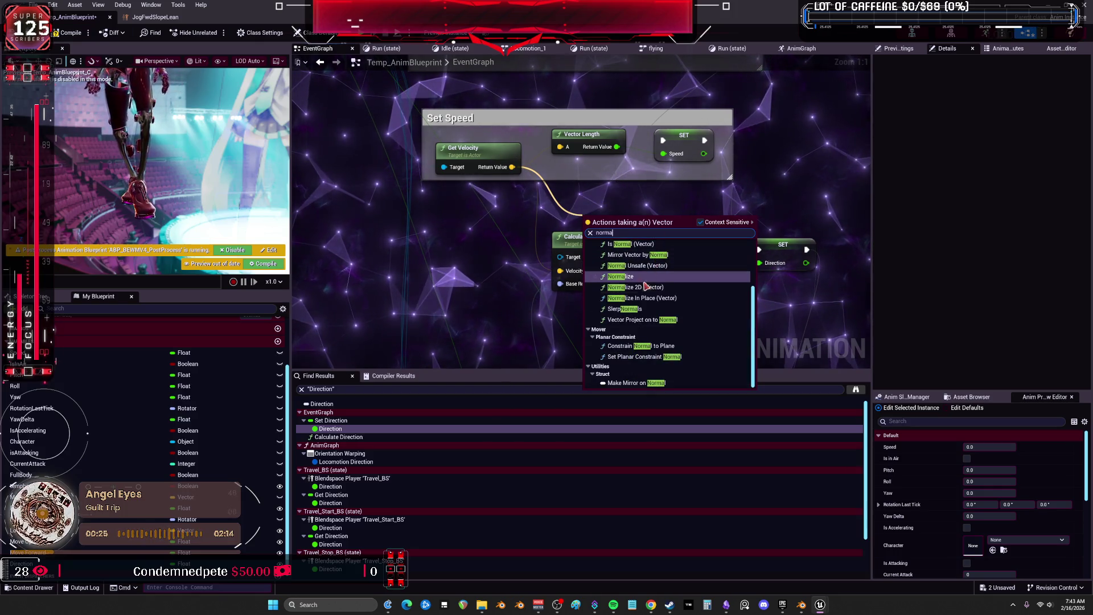
Add a Normalize 2D node on velocity and promote its output to a new variable
click(660, 289)
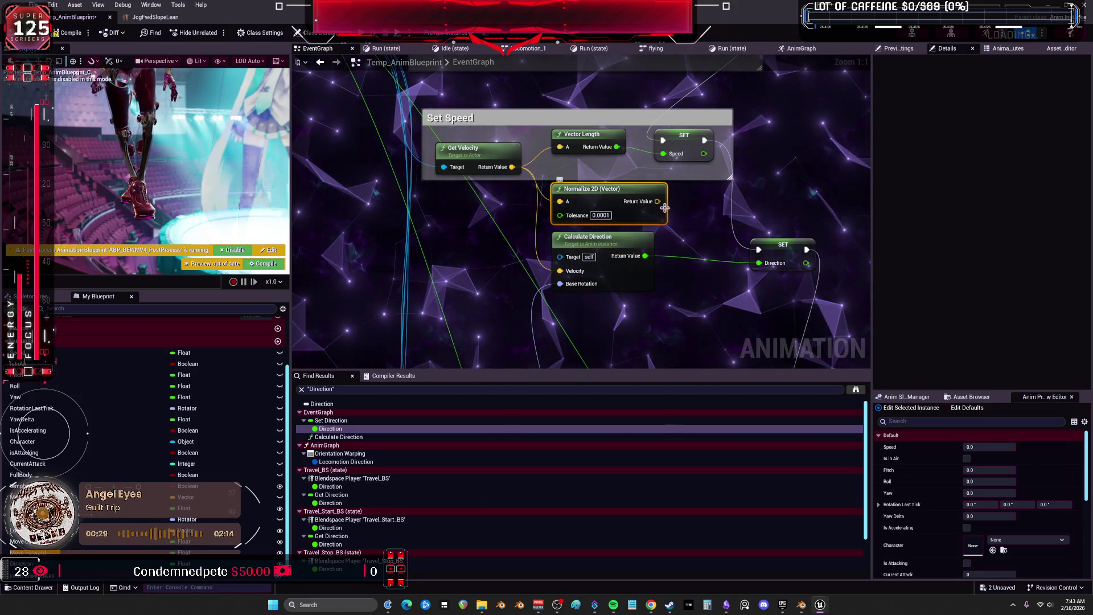
right_click(658, 202)
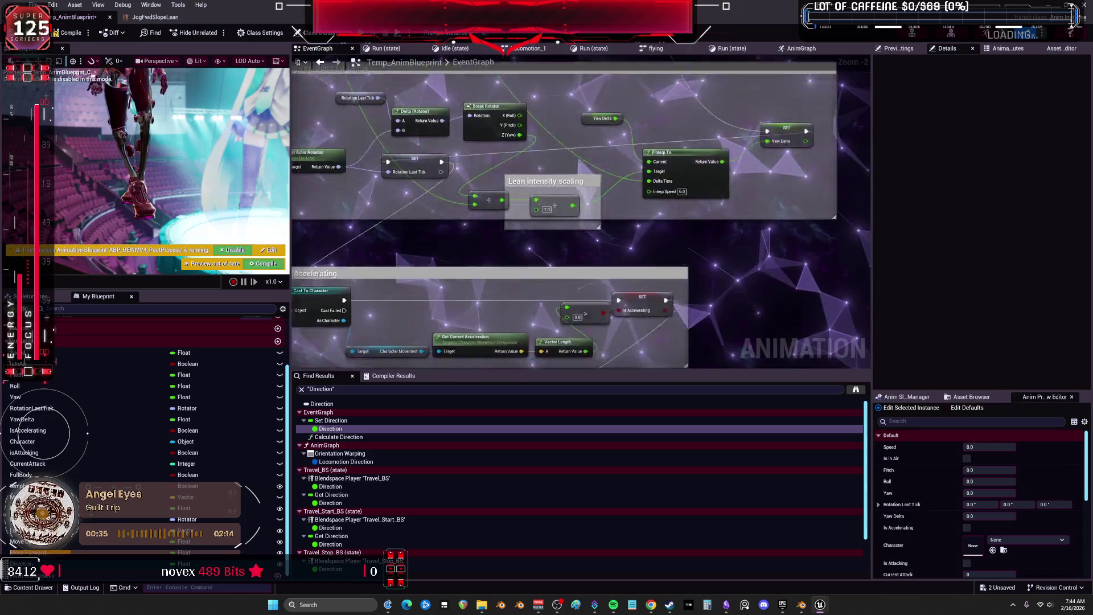
mouse_move(538, 82)
mouse_down()
mouse_move(572, 22)
mouse_move(572, 45)
mouse_up()
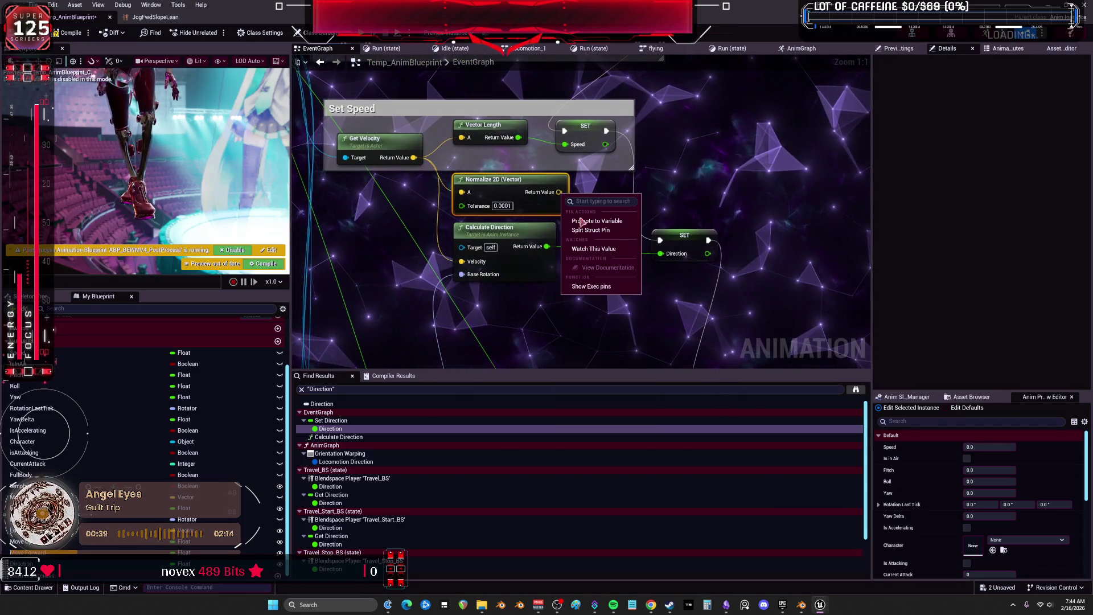
click(597, 221)
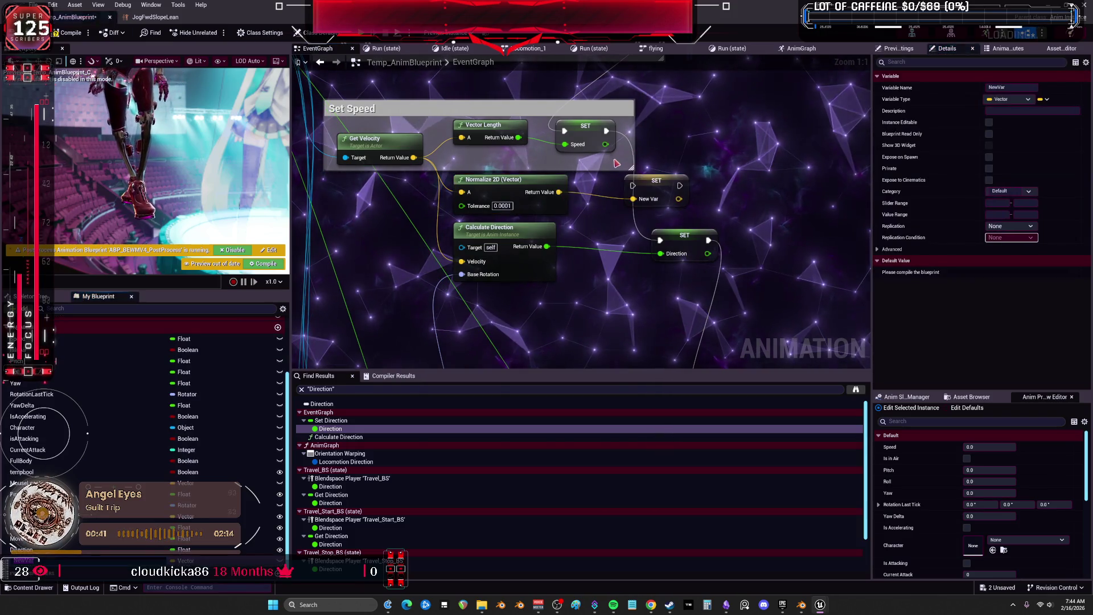
drag(607, 132, 677, 177)
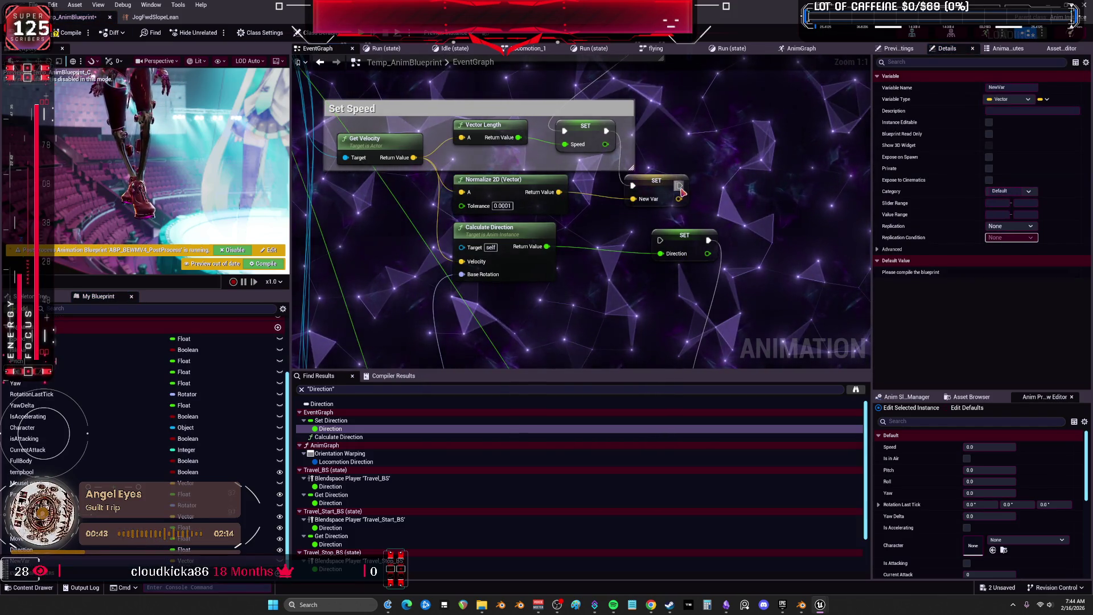
Name the new vector variable Dir and compile the blueprint
click(666, 173)
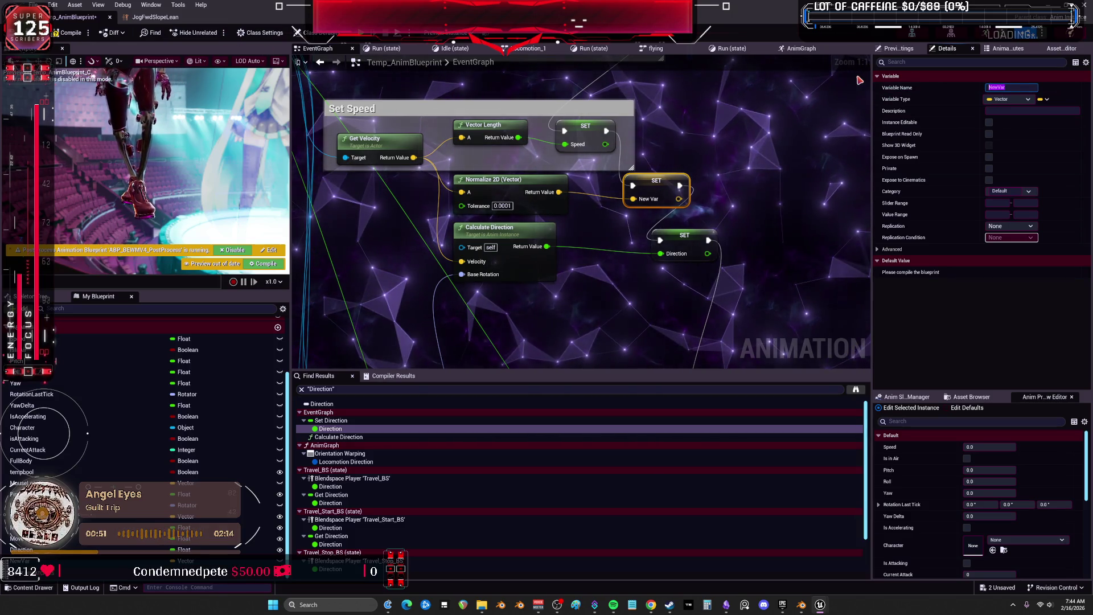
text(Dir)
key(Return)
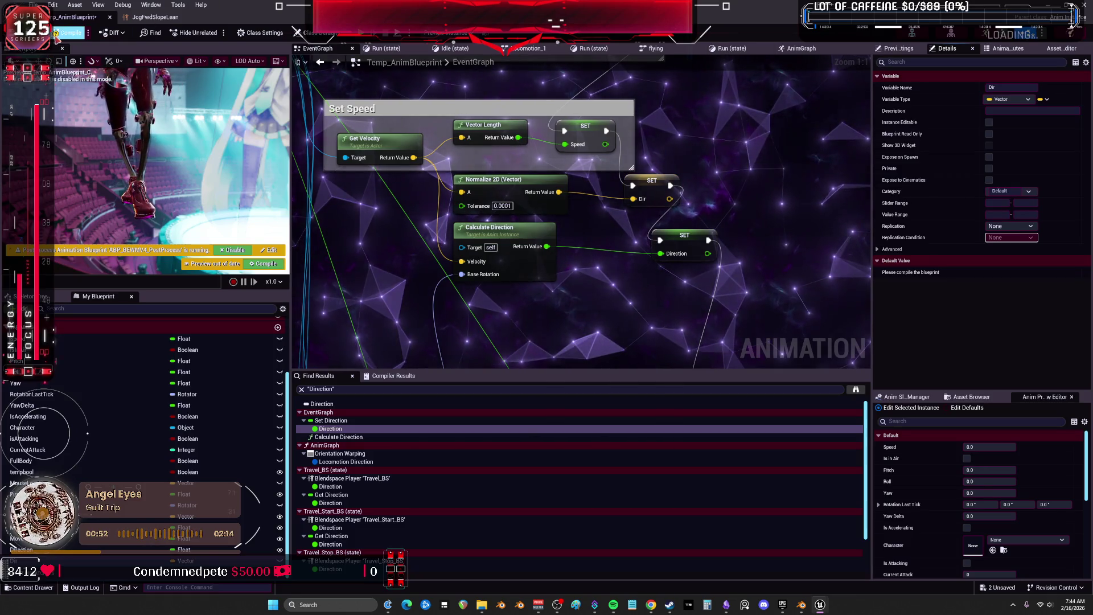
key(F7)
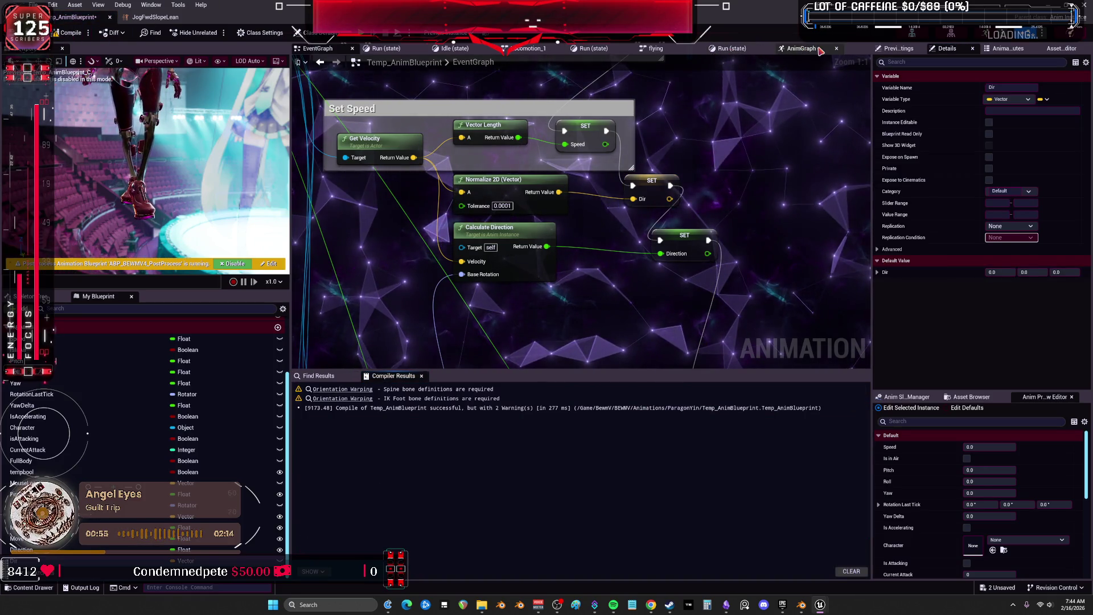
Wire a Dir getter into Orientation Warping's Locomotion Direction and recompile (254 ms, 2 warnings)
click(801, 48)
click(31, 550)
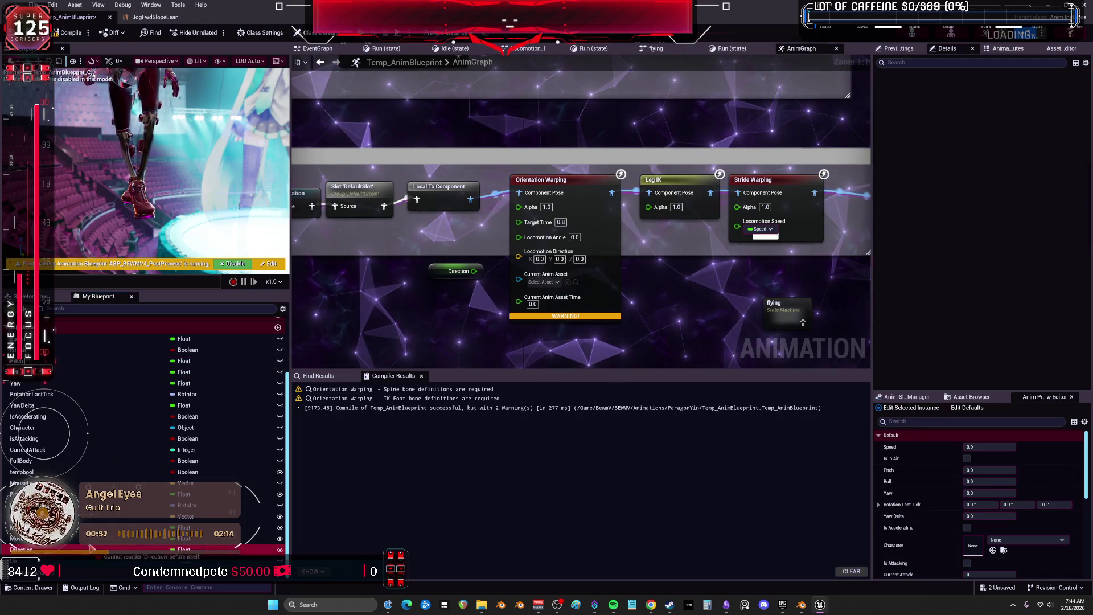
mouse_move(48, 562)
mouse_down()
mouse_move(85, 563)
mouse_move(418, 295)
mouse_move(518, 255)
mouse_up()
click(436, 311)
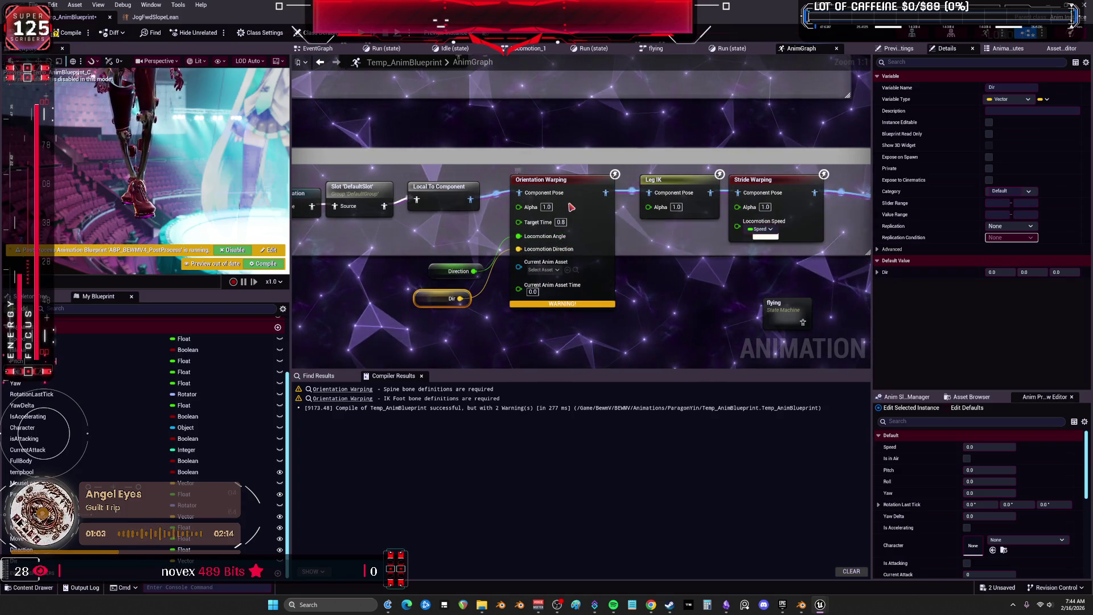
click(587, 221)
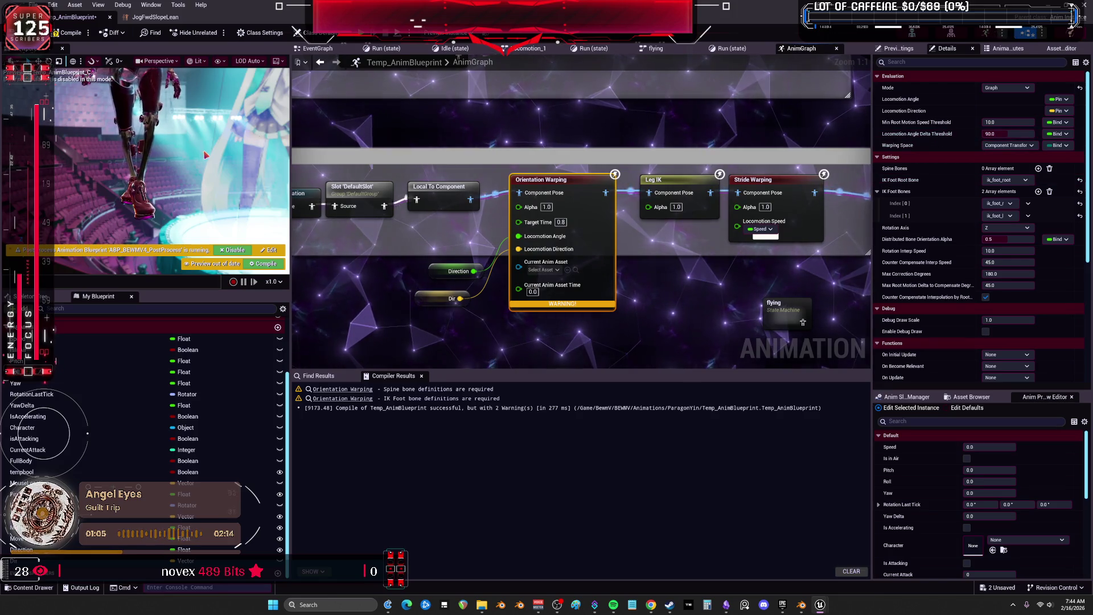
key(F7)
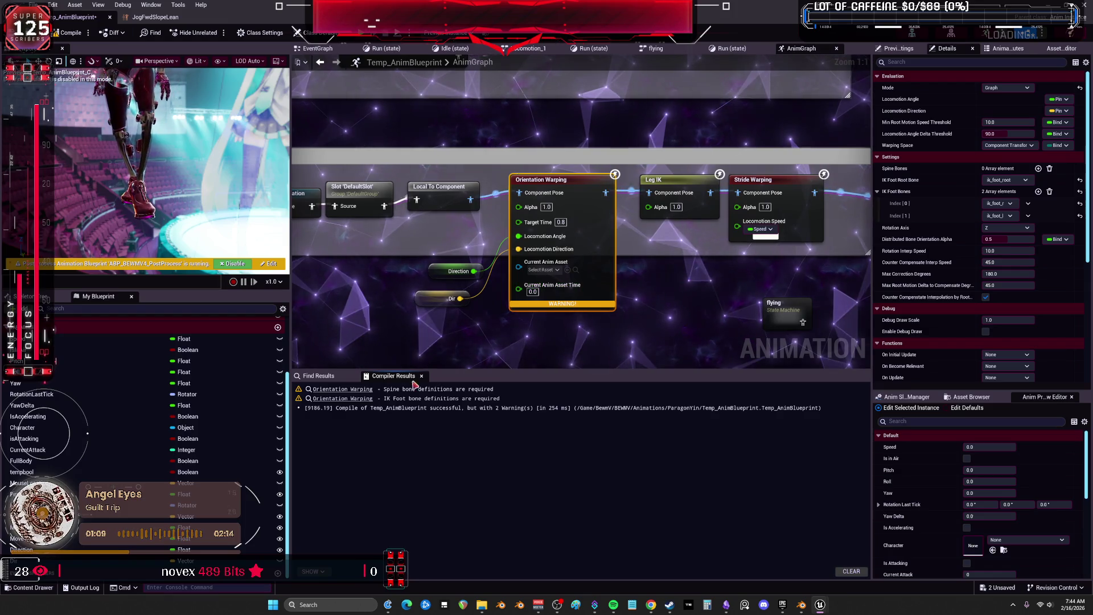
click(342, 389)
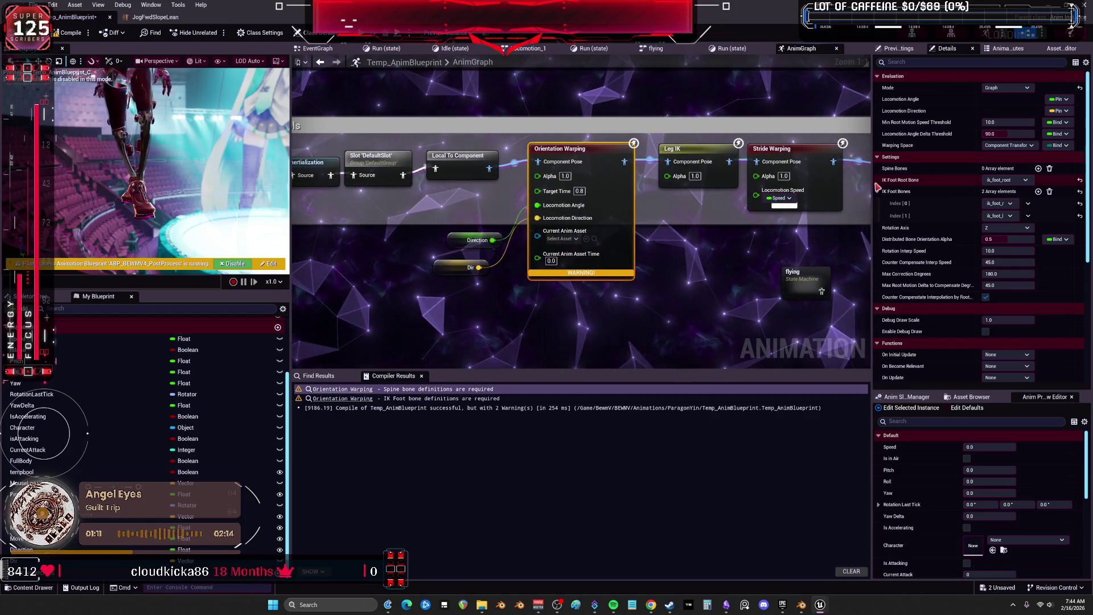
scroll(925, 199, down, 6)
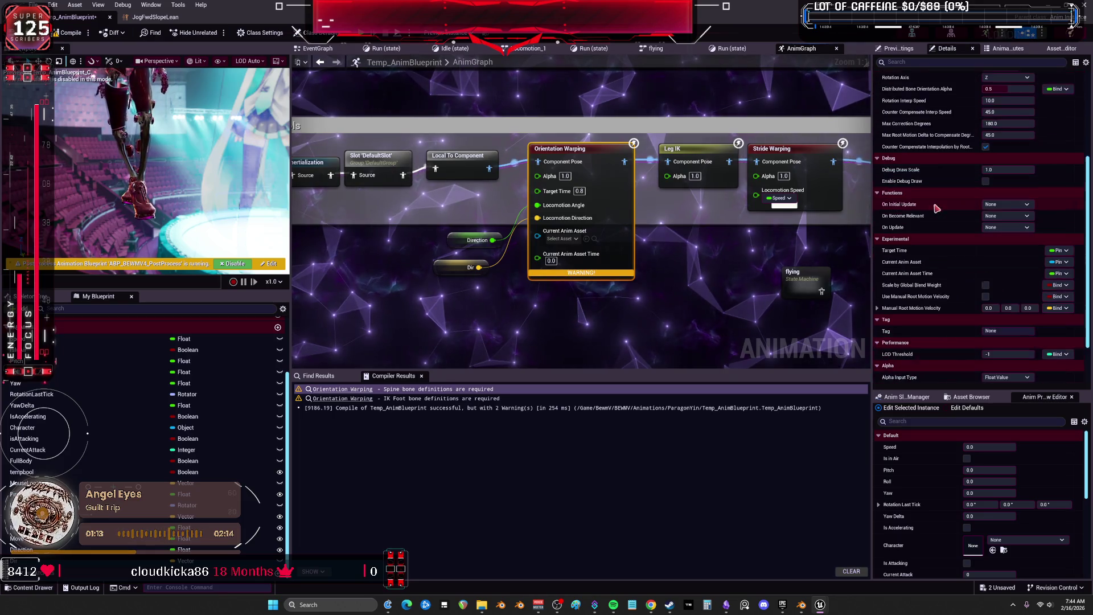
Add Spine Bones entries and set the first two to spine_01 and spine_02
scroll(943, 216, up, 5)
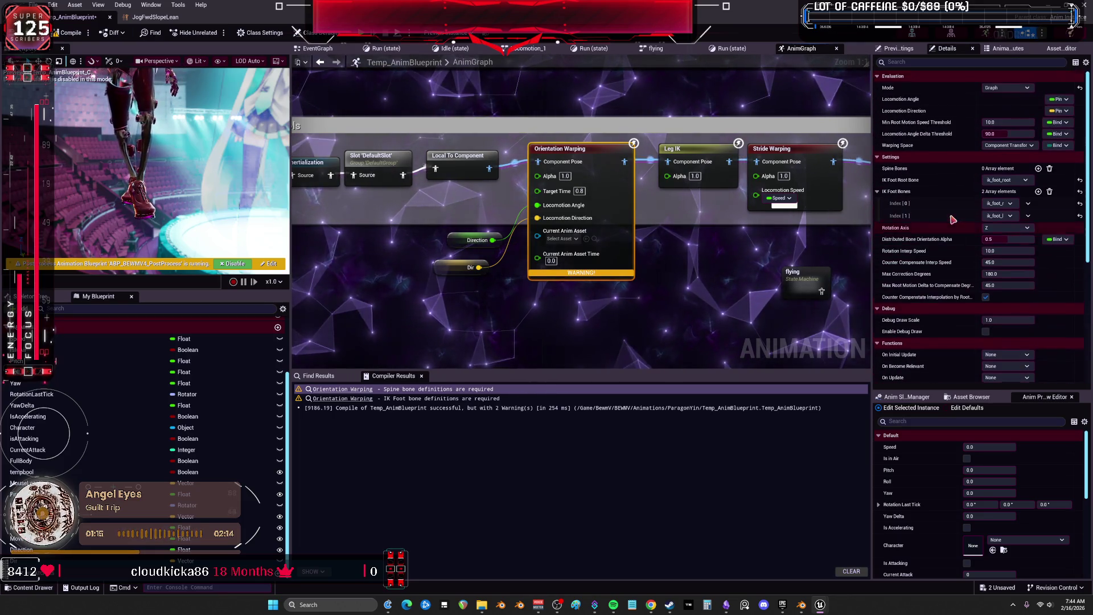
click(1038, 169)
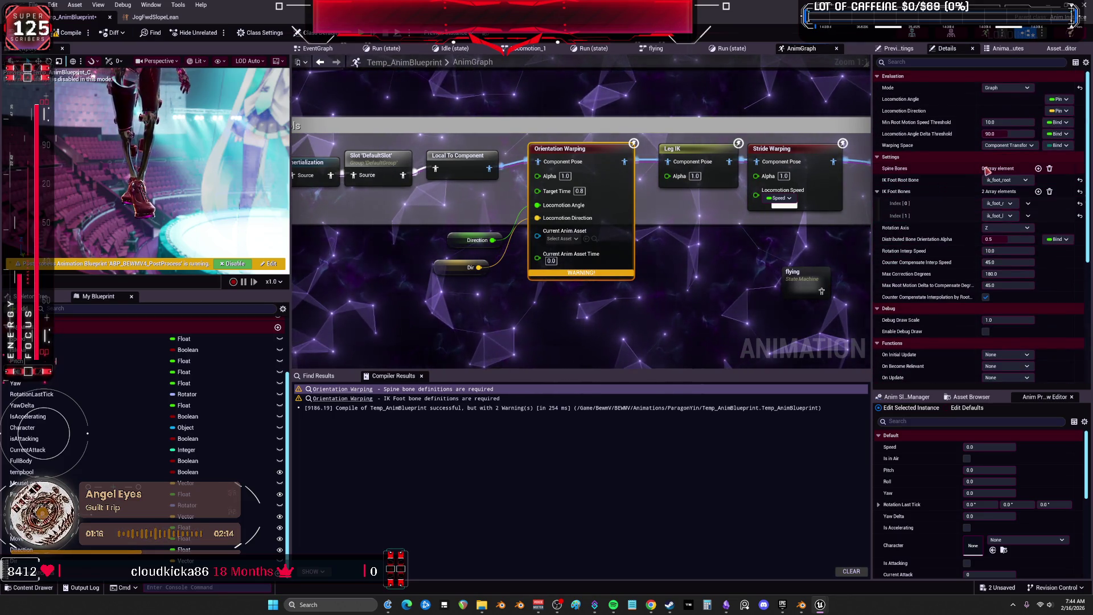
click(1038, 169)
click(1038, 168)
click(1038, 168)
click(1038, 169)
click(1038, 168)
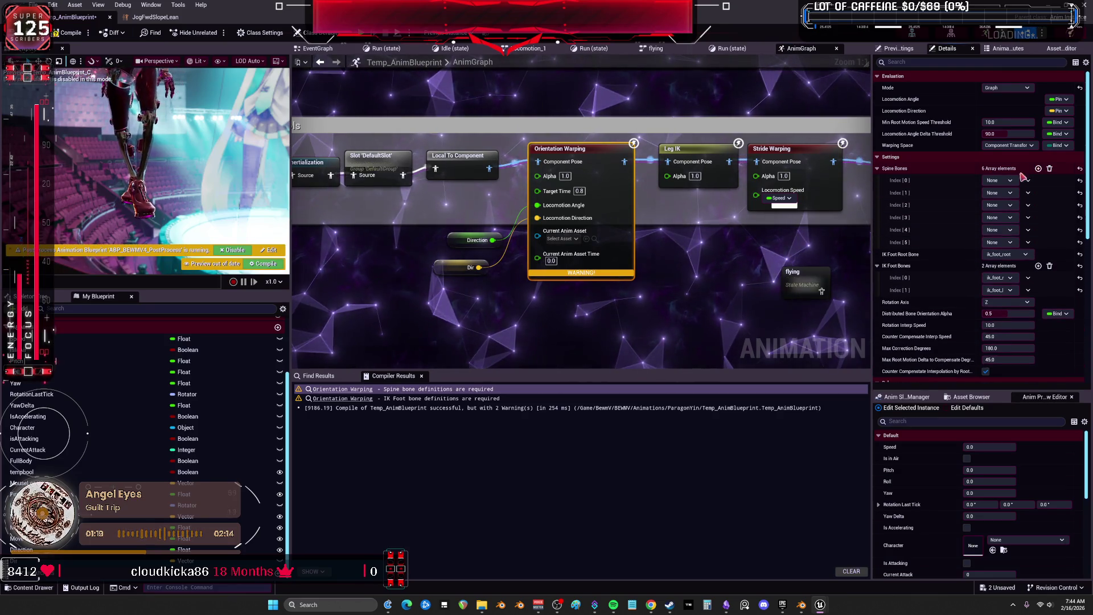
click(1008, 181)
click(993, 237)
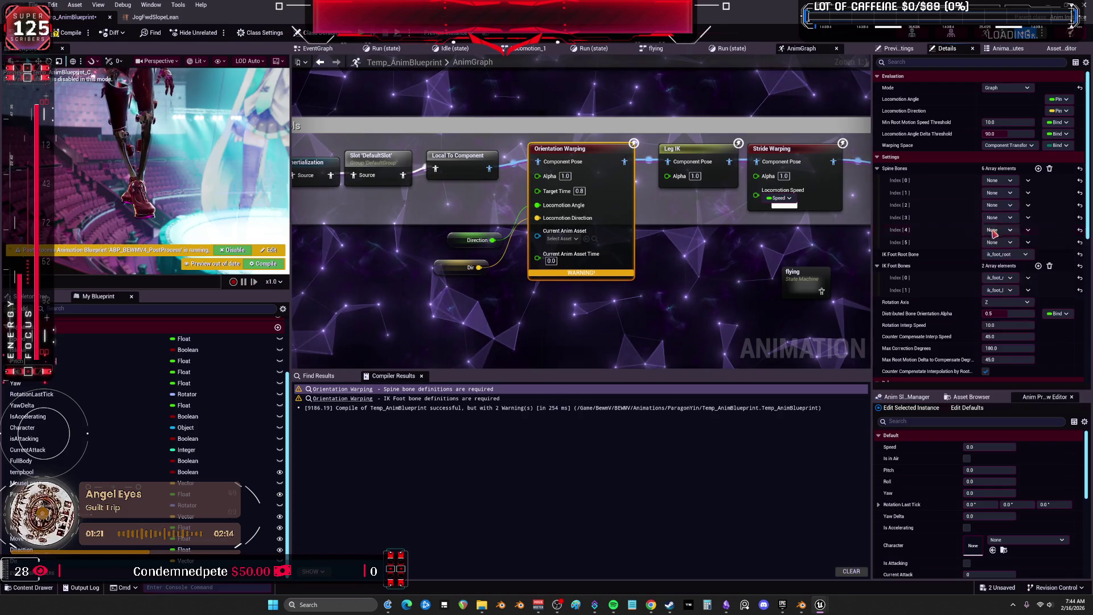
click(996, 180)
click(991, 229)
click(999, 193)
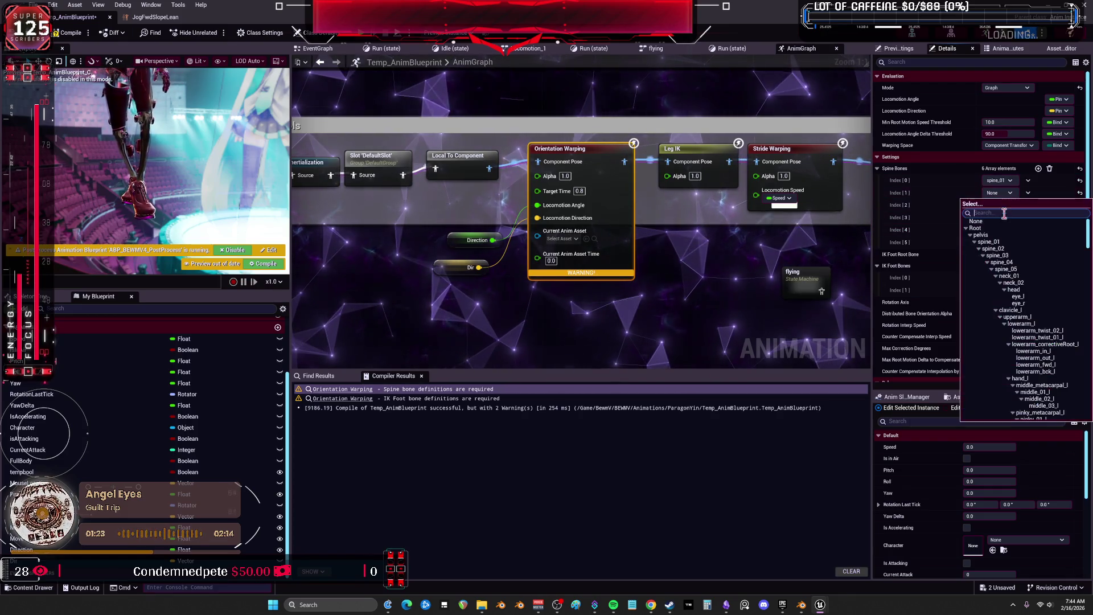
click(993, 249)
Set the remaining spine entries to spine_03, spine_04 and spine_05, removing the unused sixth entry
click(1009, 205)
click(996, 271)
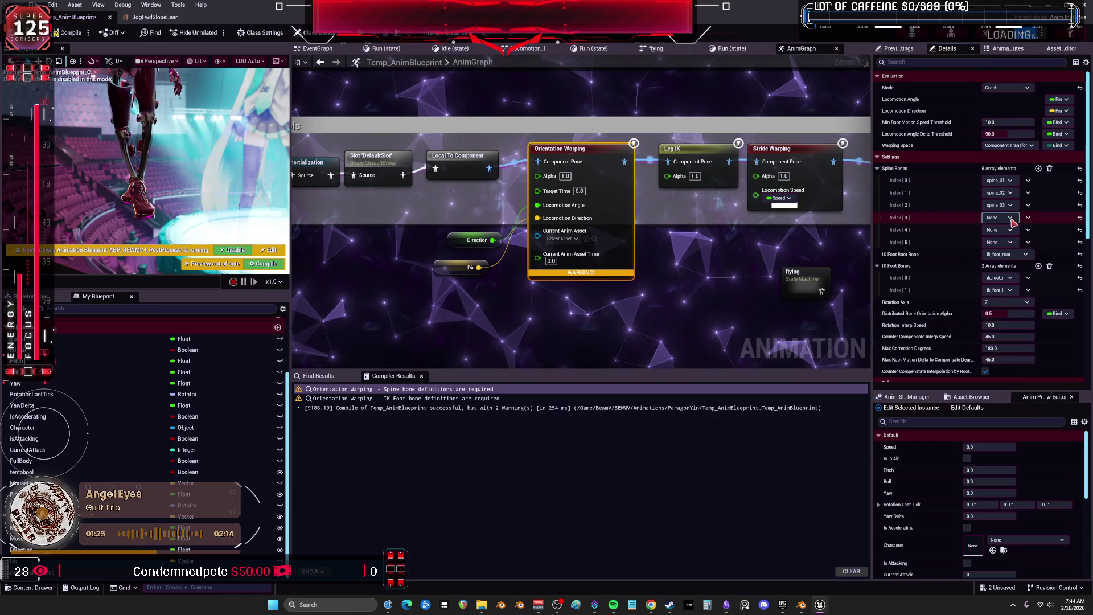
click(1009, 218)
click(996, 294)
click(1009, 218)
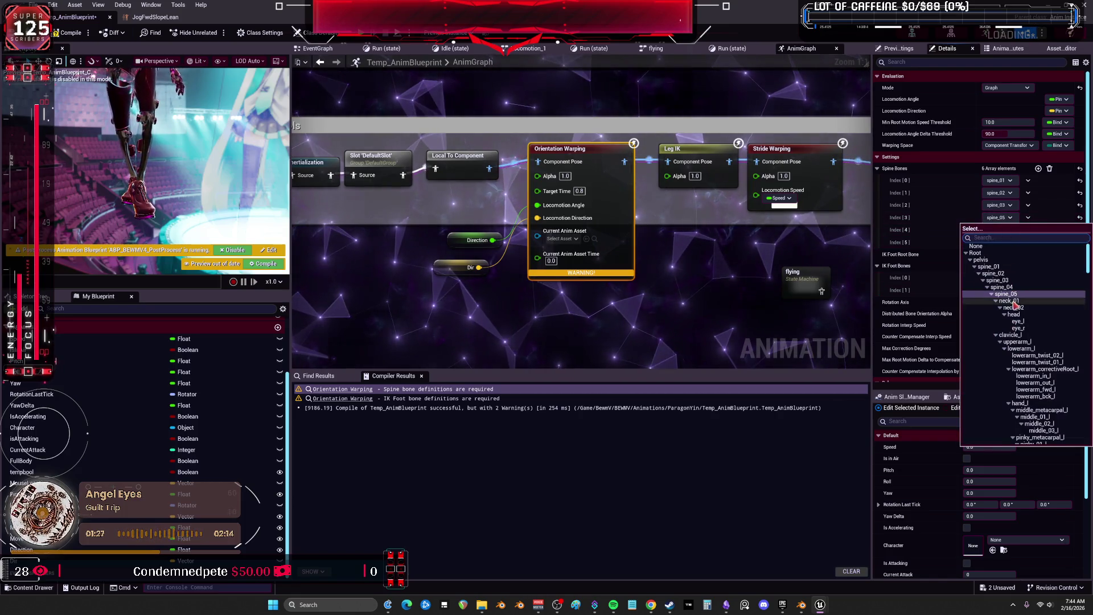
click(1001, 288)
click(1010, 230)
click(1006, 307)
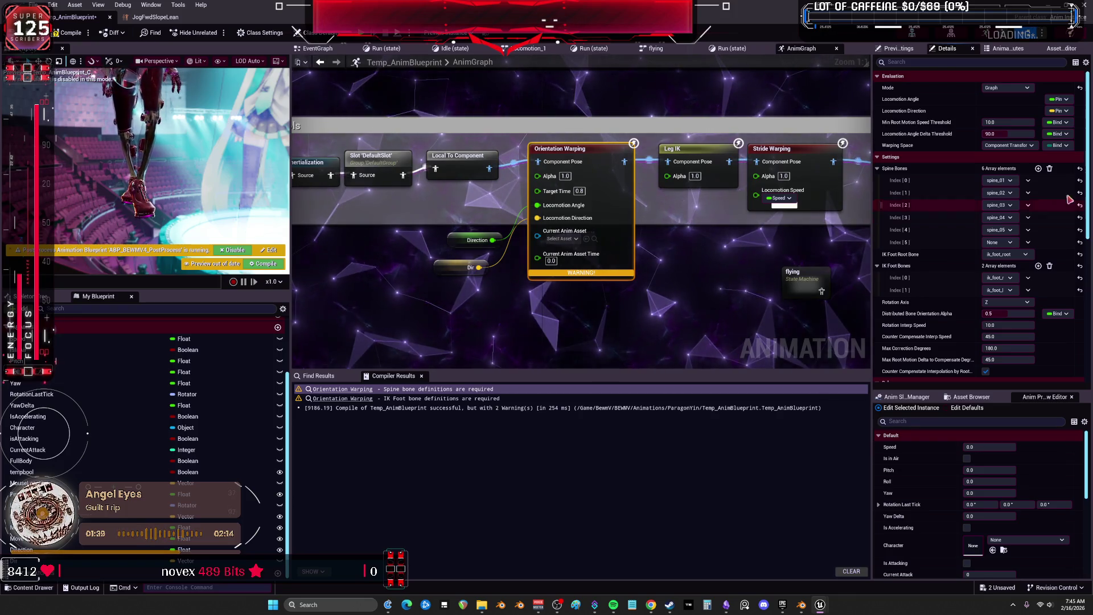
click(1012, 244)
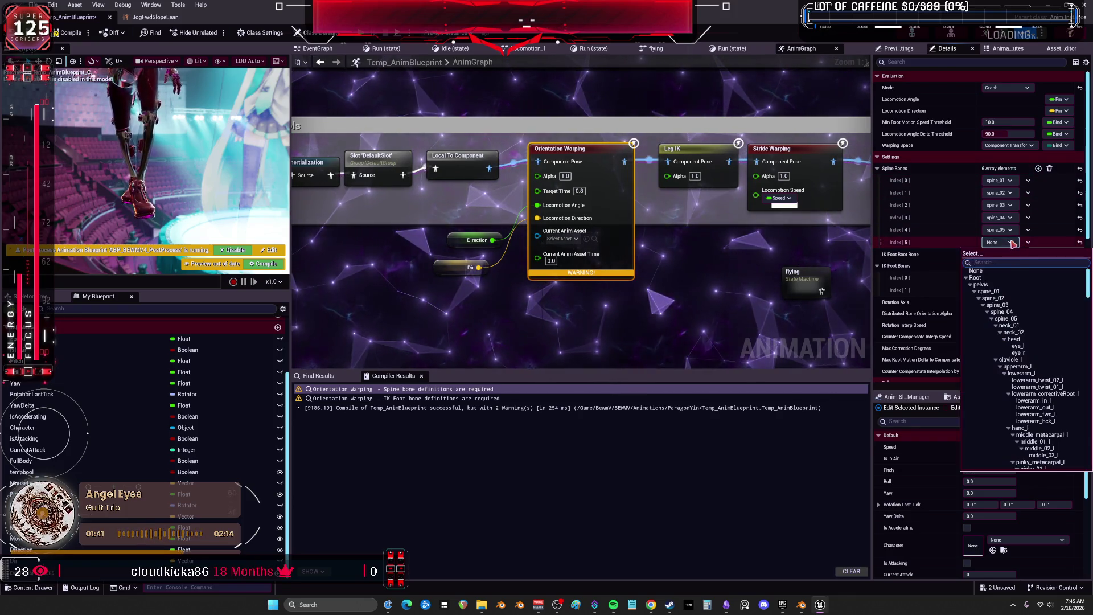
click(1027, 245)
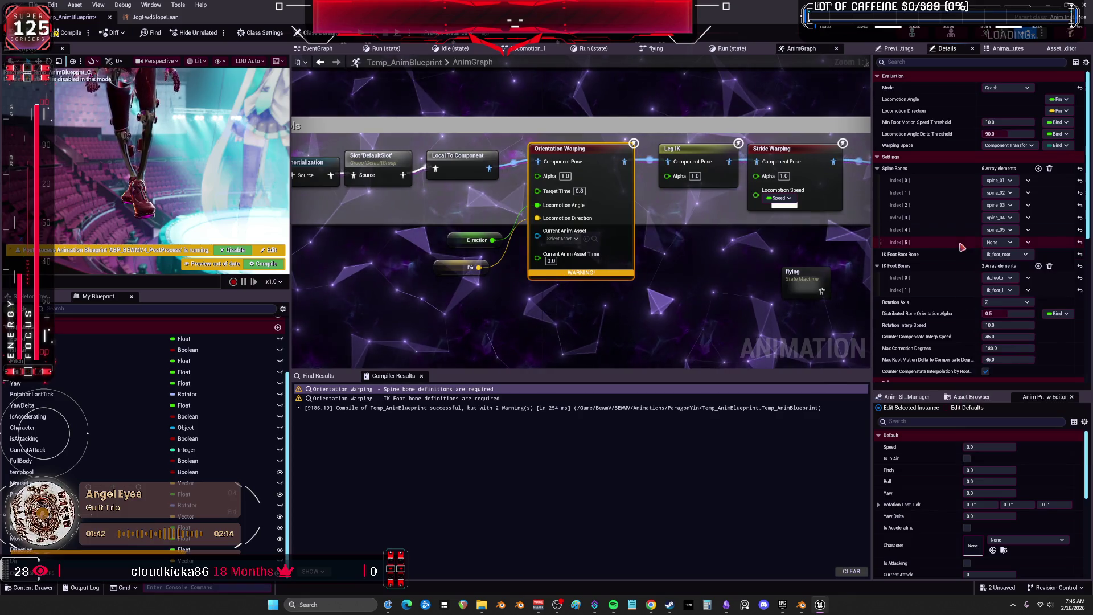
click(1028, 245)
click(1044, 268)
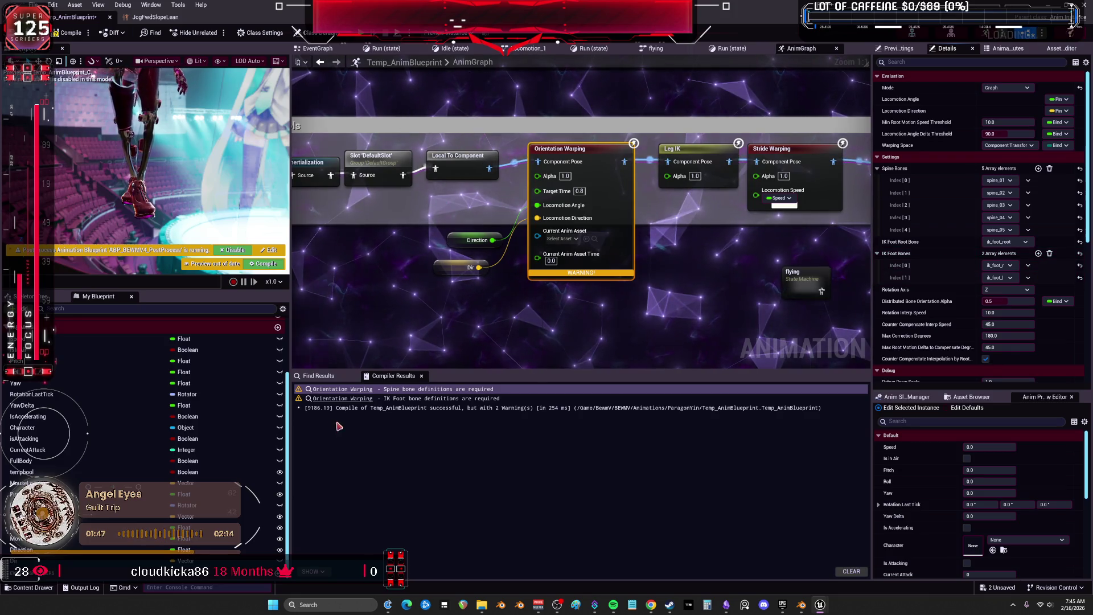
Review the IK Foot Bones list, adding then deleting an extra entry to keep two feet
click(342, 399)
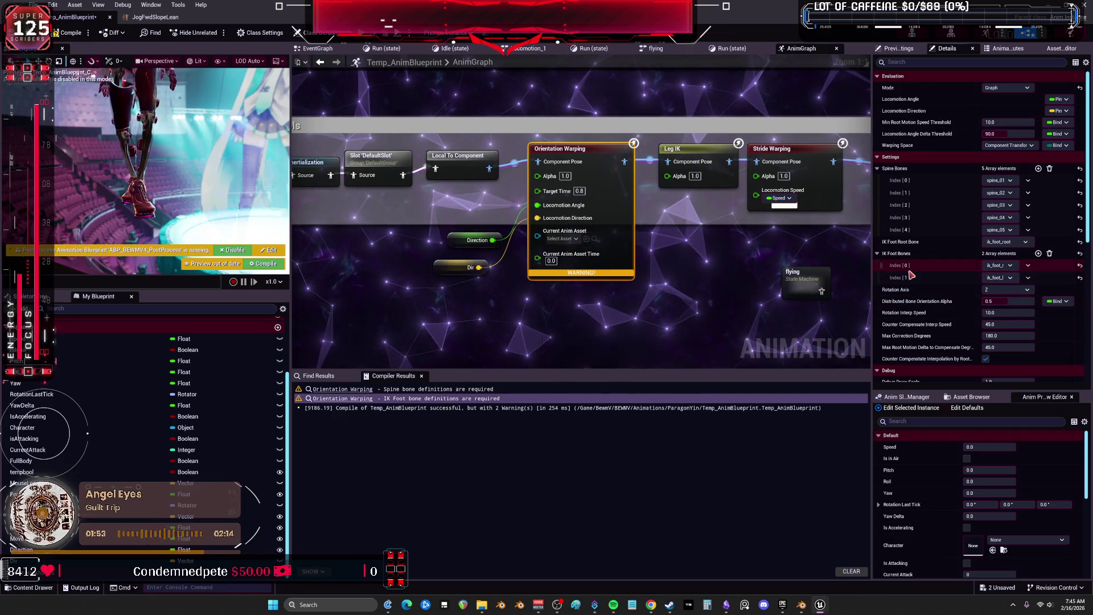
click(1028, 266)
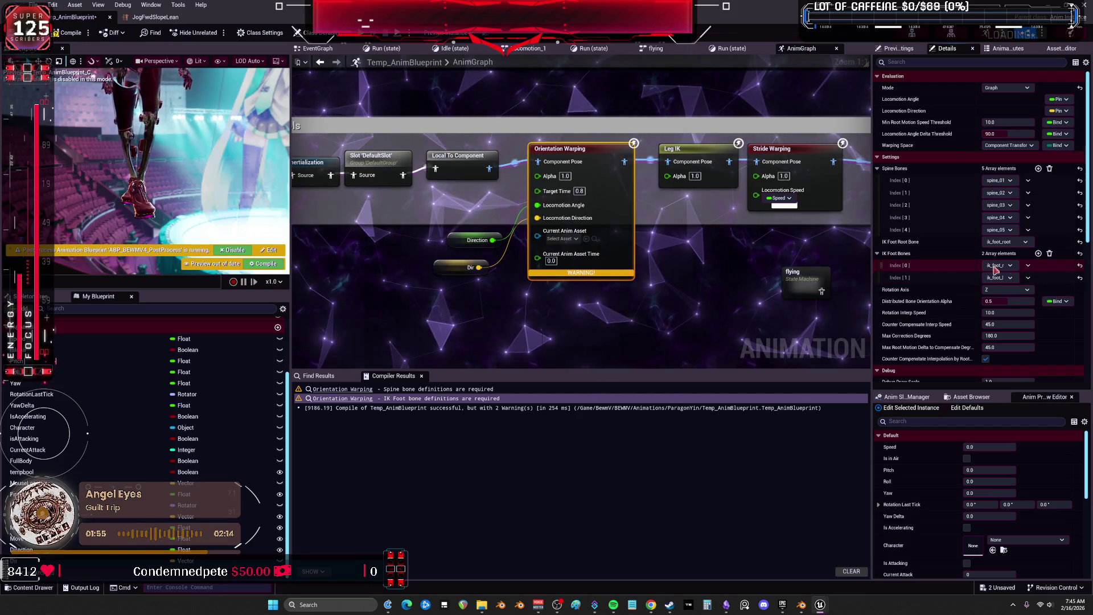
click(1038, 253)
click(1028, 290)
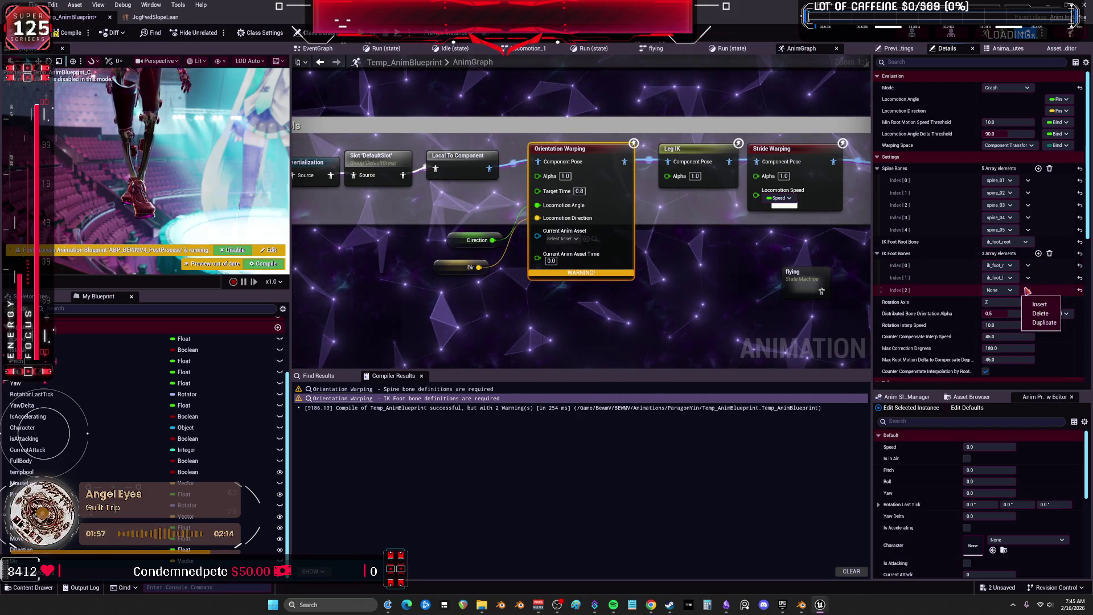
click(1039, 310)
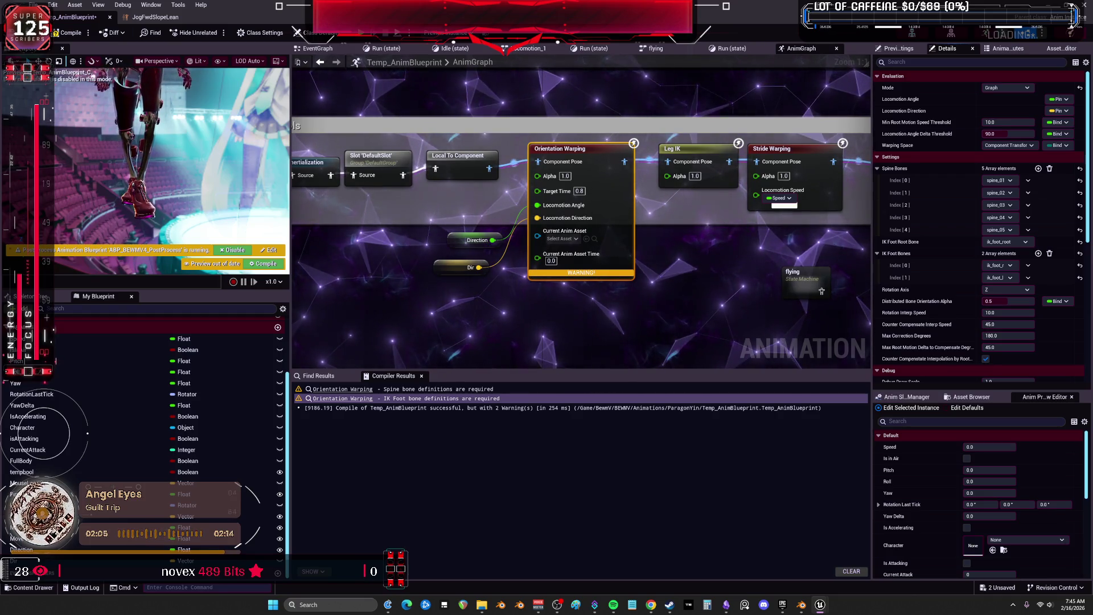
Scroll through the Orientation Warping Details to review its bone settings
scroll(942, 251, down, 2)
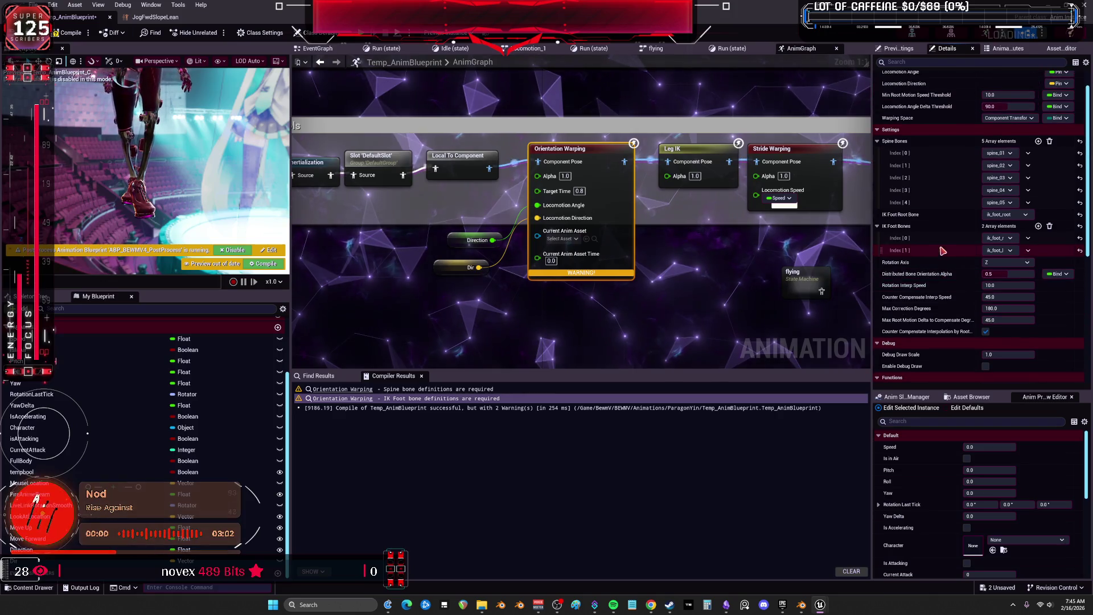
scroll(942, 251, down, 3)
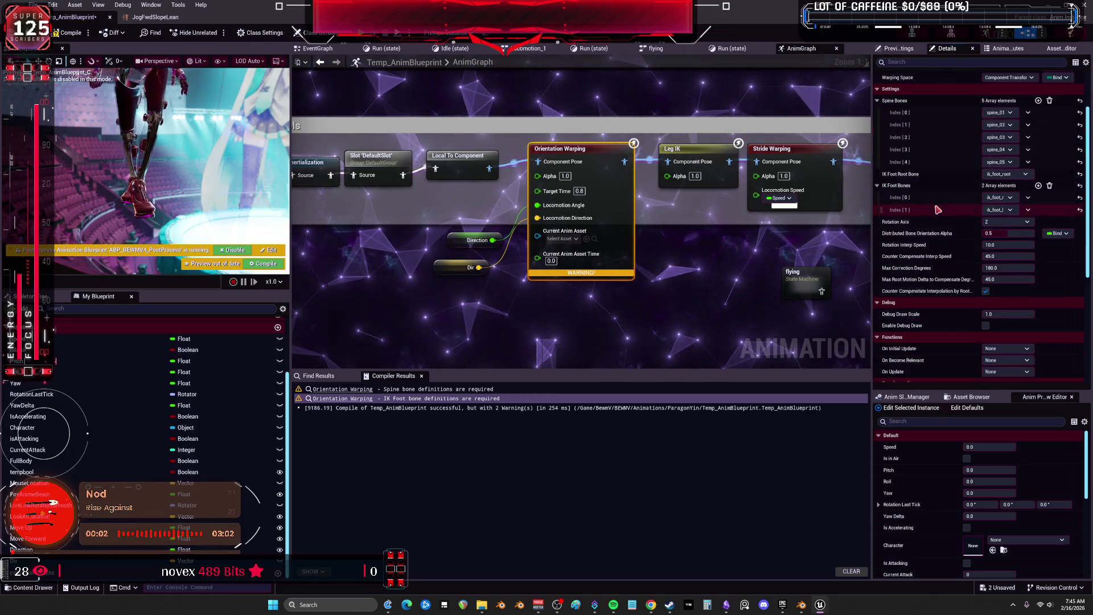
scroll(938, 210, down, 12)
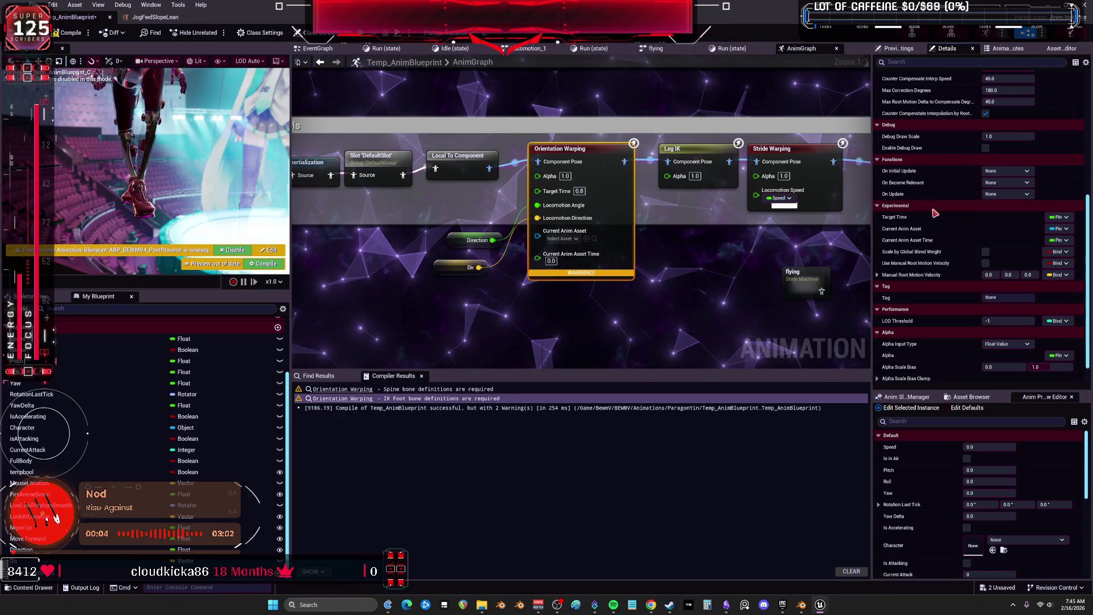
scroll(934, 213, down, 2)
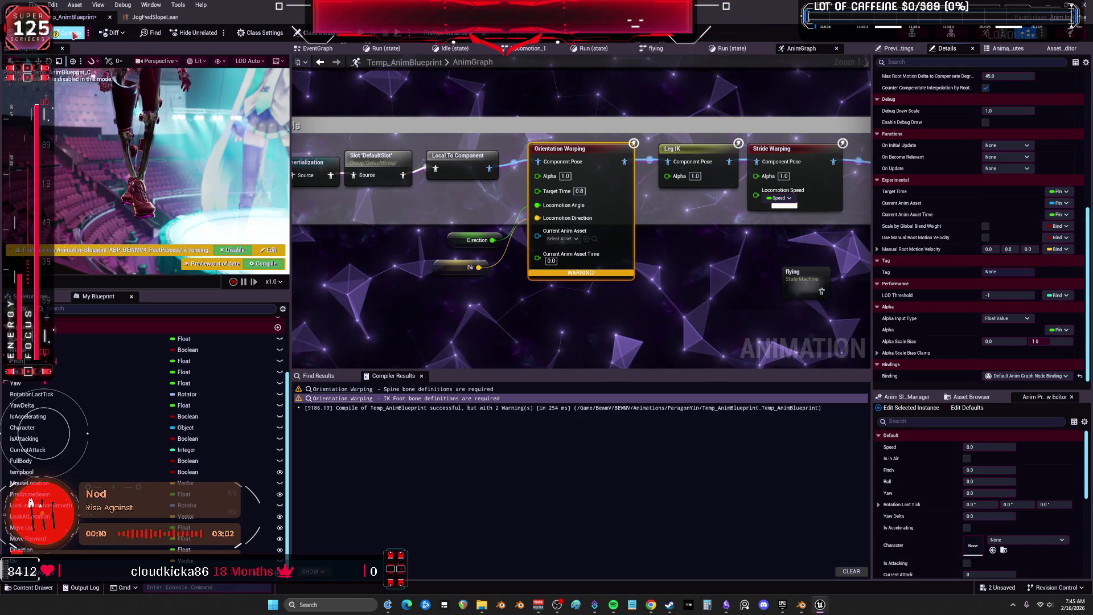
scroll(939, 233, up, 5)
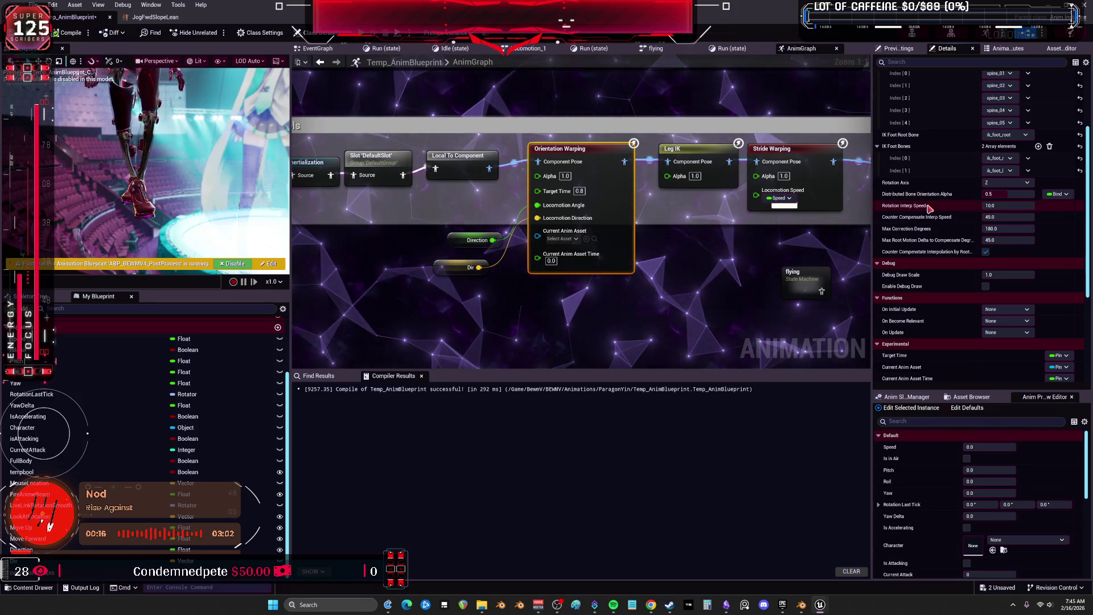
scroll(940, 207, up, 3)
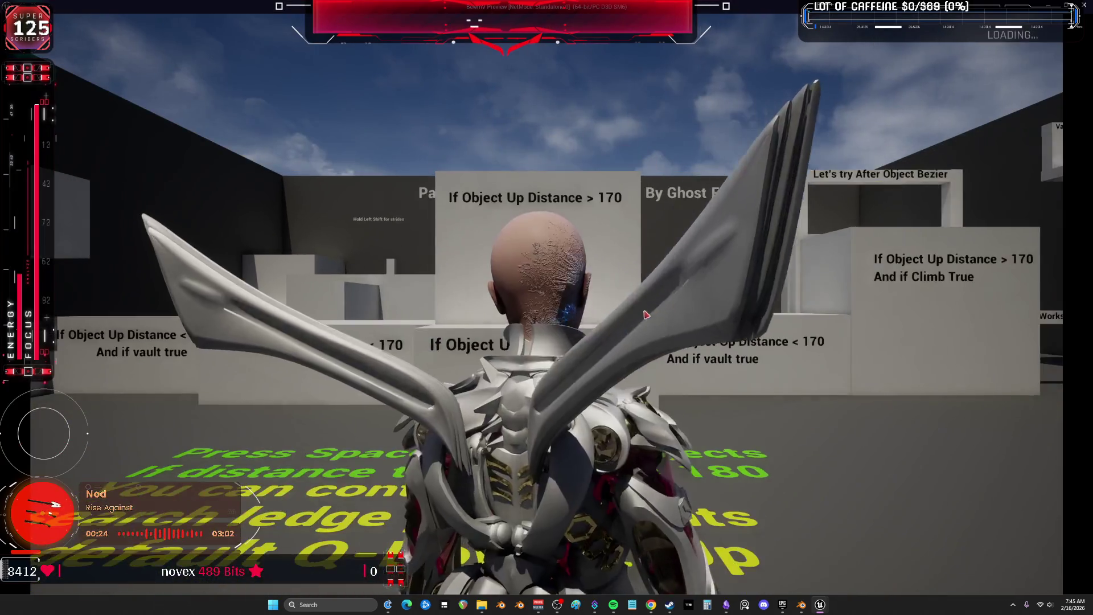
Run the character around the parkour level with WASD near the Wide Vault obstacles, then exit the preview
key(w)
key(w)
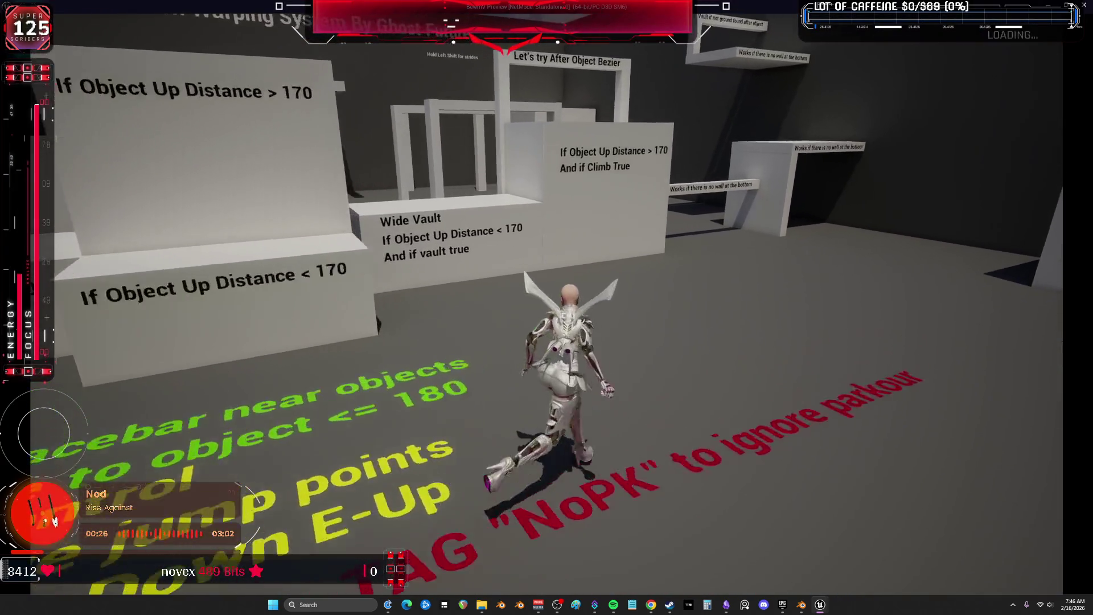
key(s)
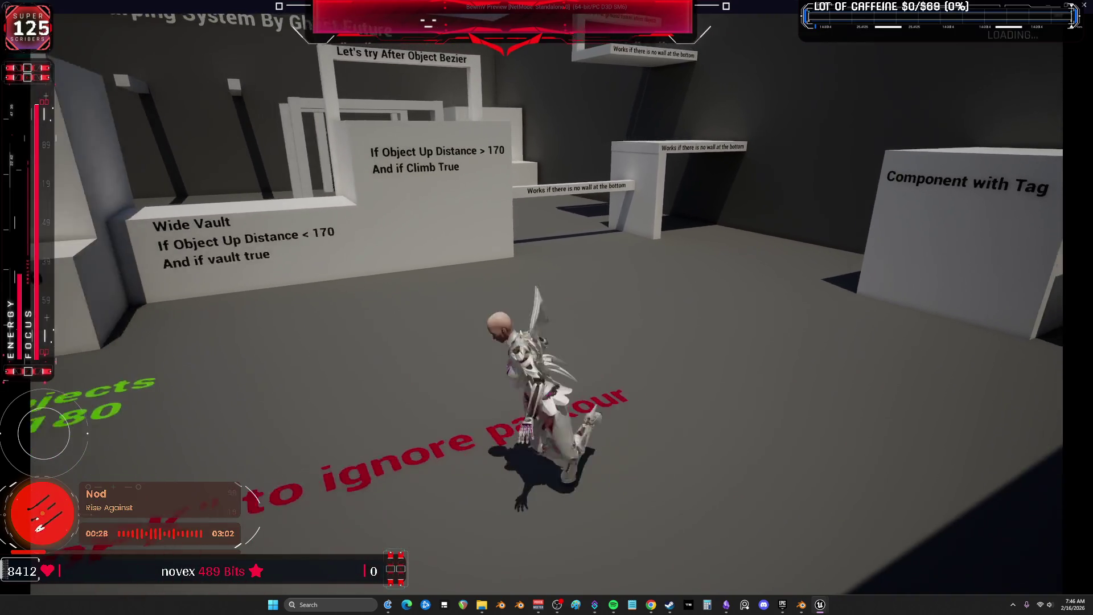
key(w)
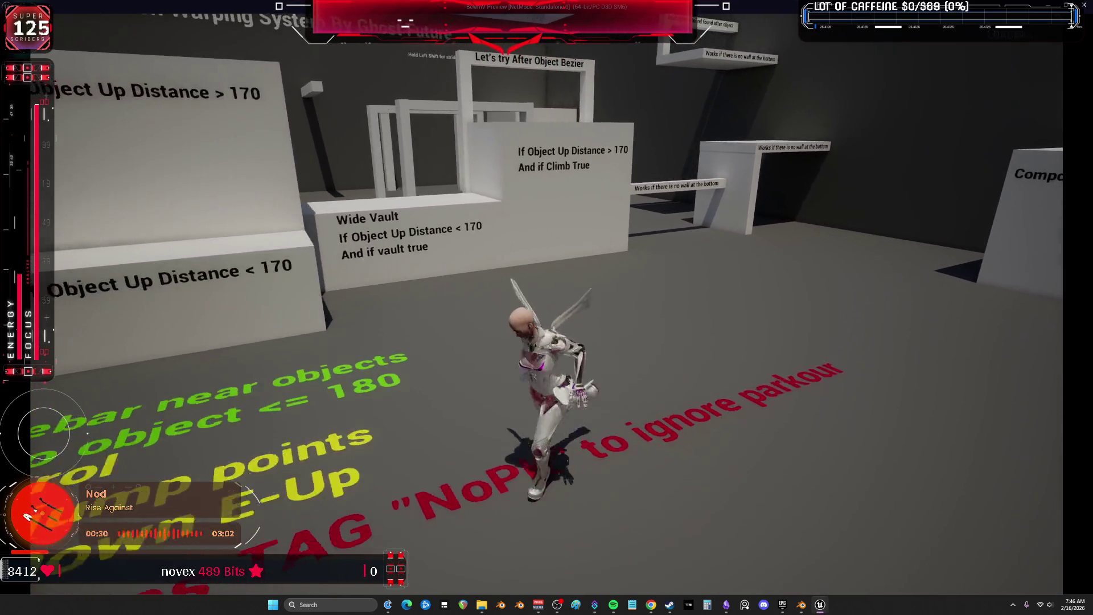
key(a)
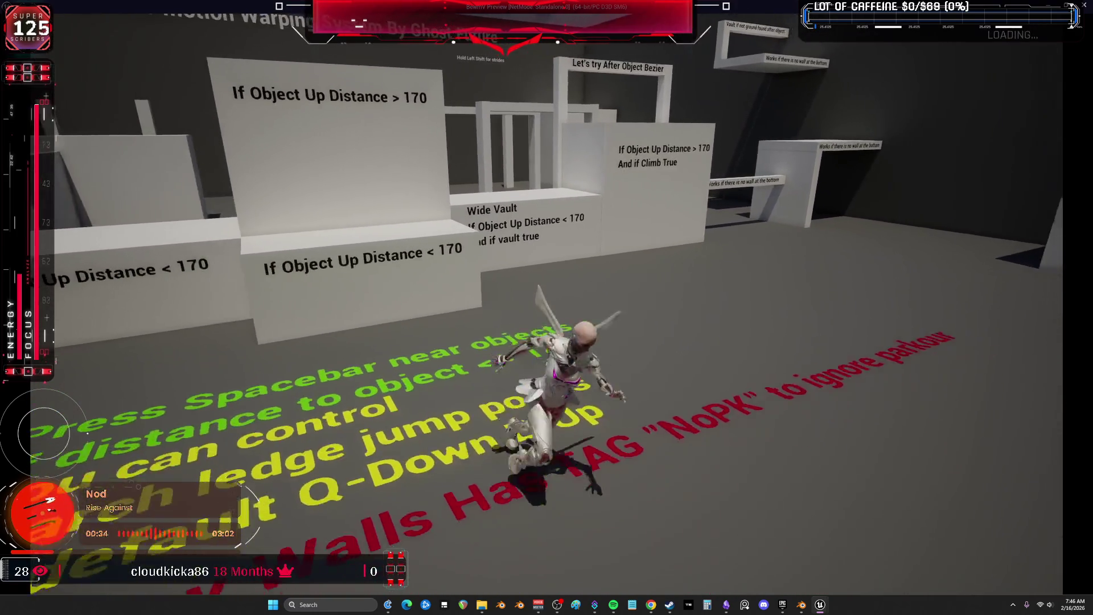
key(s)
key(a)
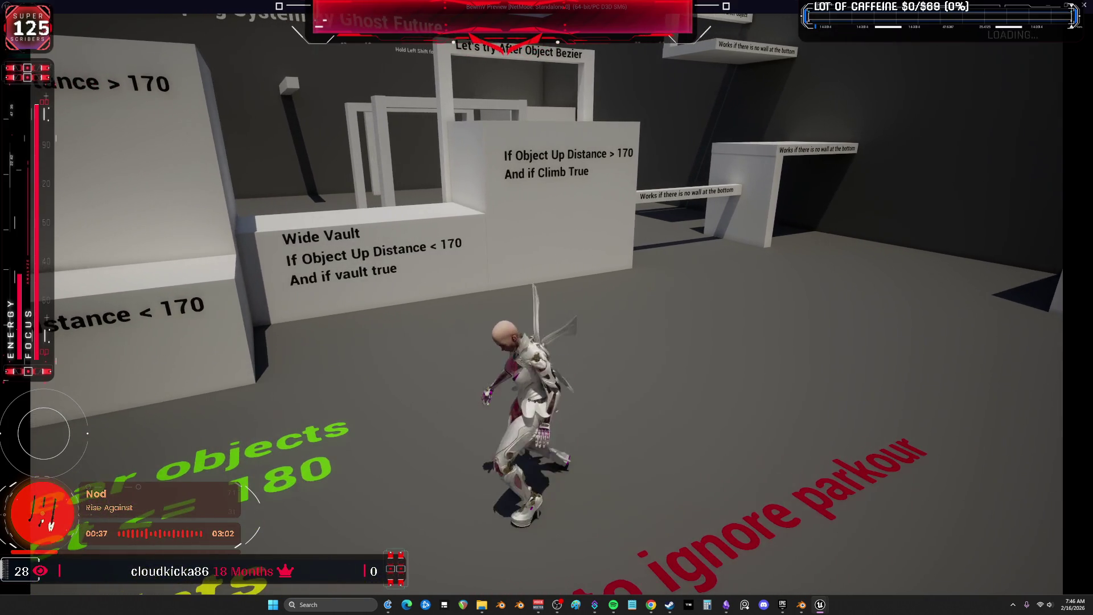
key(s)
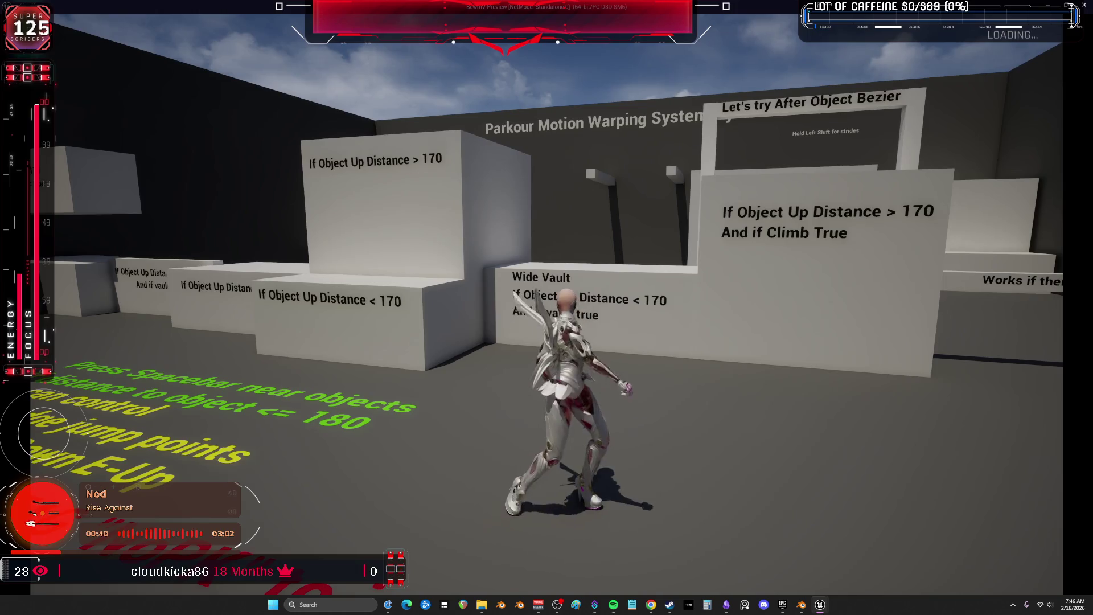
key(w)
key(a)
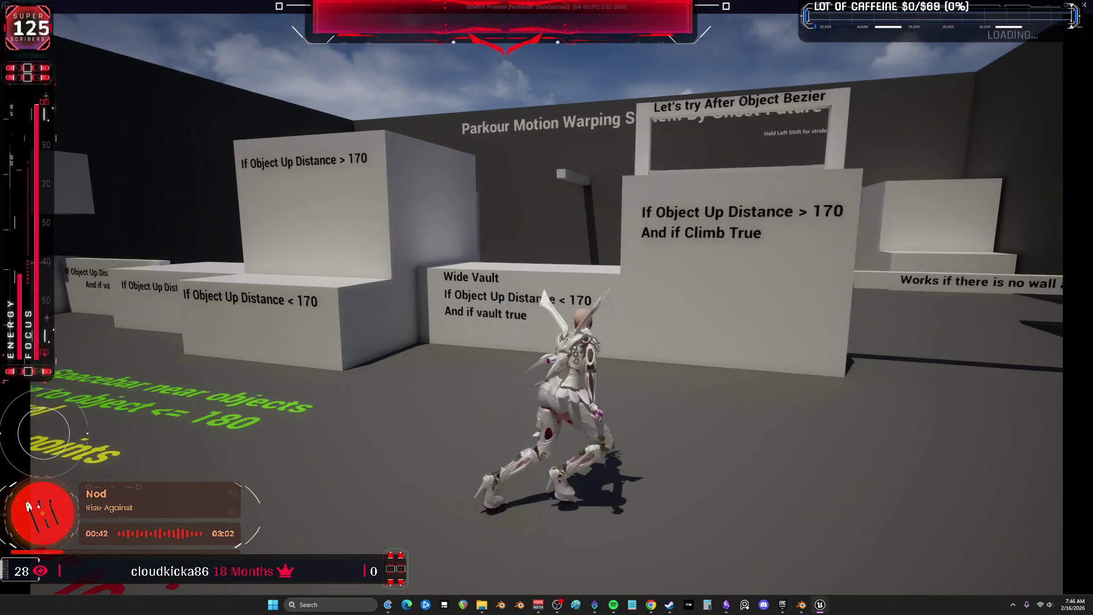
key(w)
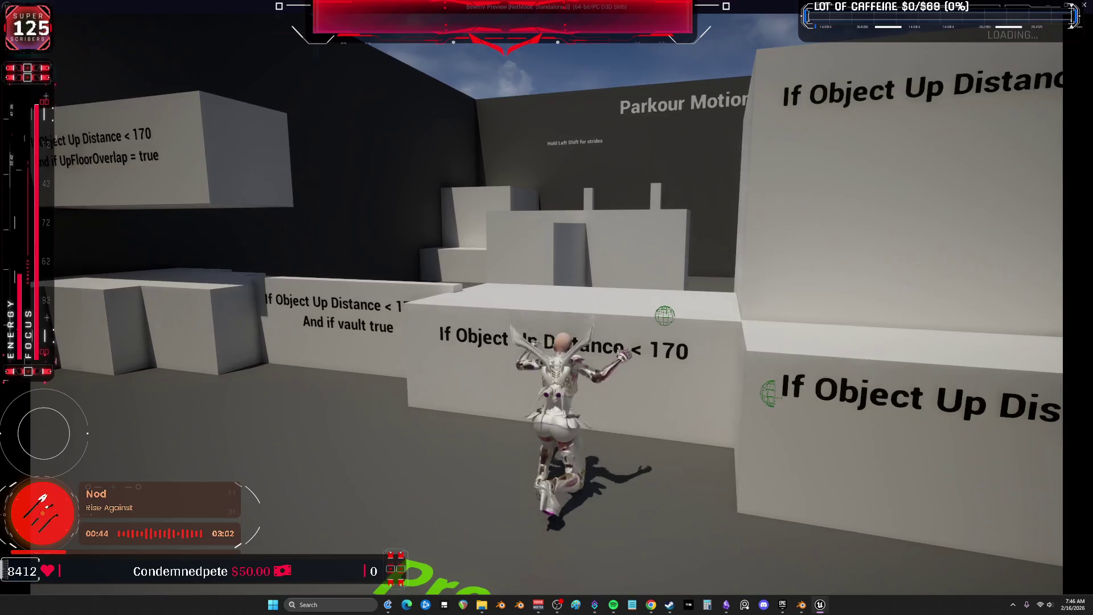
key(Escape)
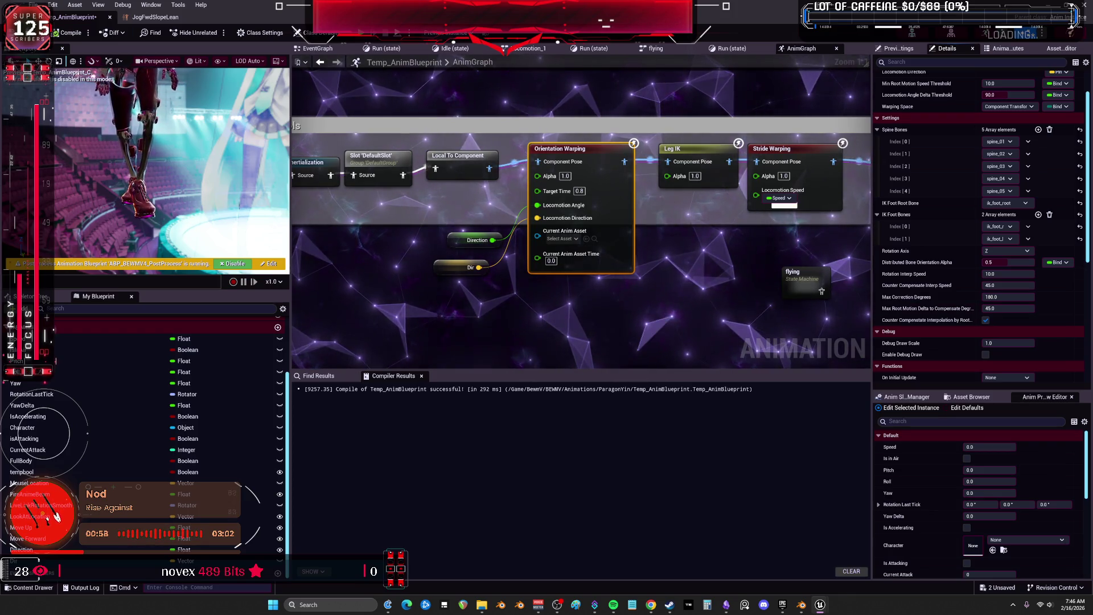
Select the Stride Warping node to show its pelvis and foot settings, checking the Pose Warping docs
mouse_move(821, 196)
mouse_down()
mouse_move(775, 219)
mouse_move(684, 233)
mouse_up()
click(668, 194)
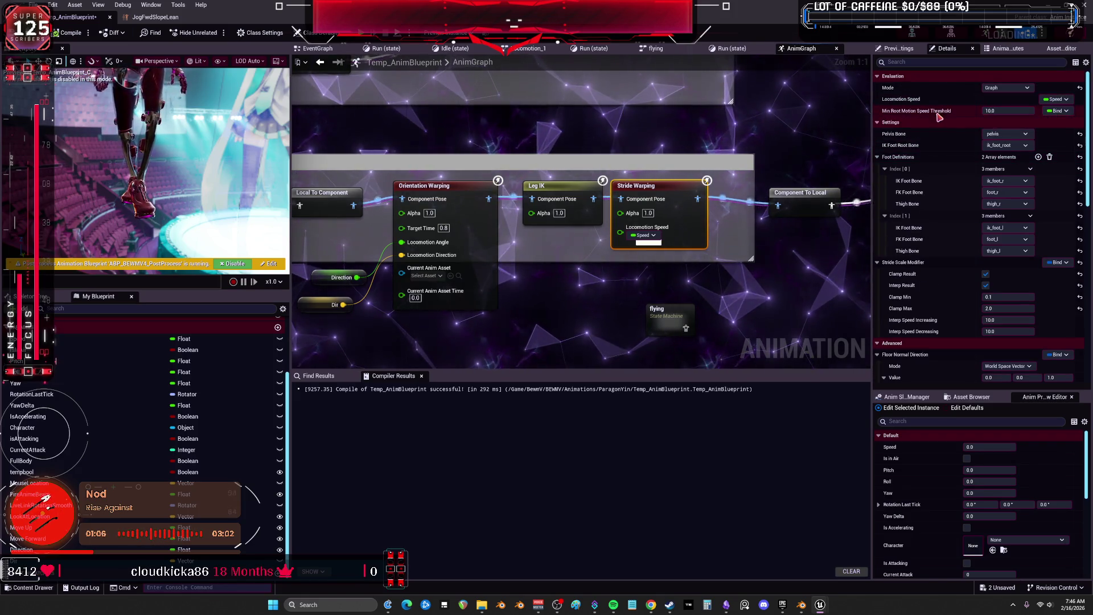
click(651, 605)
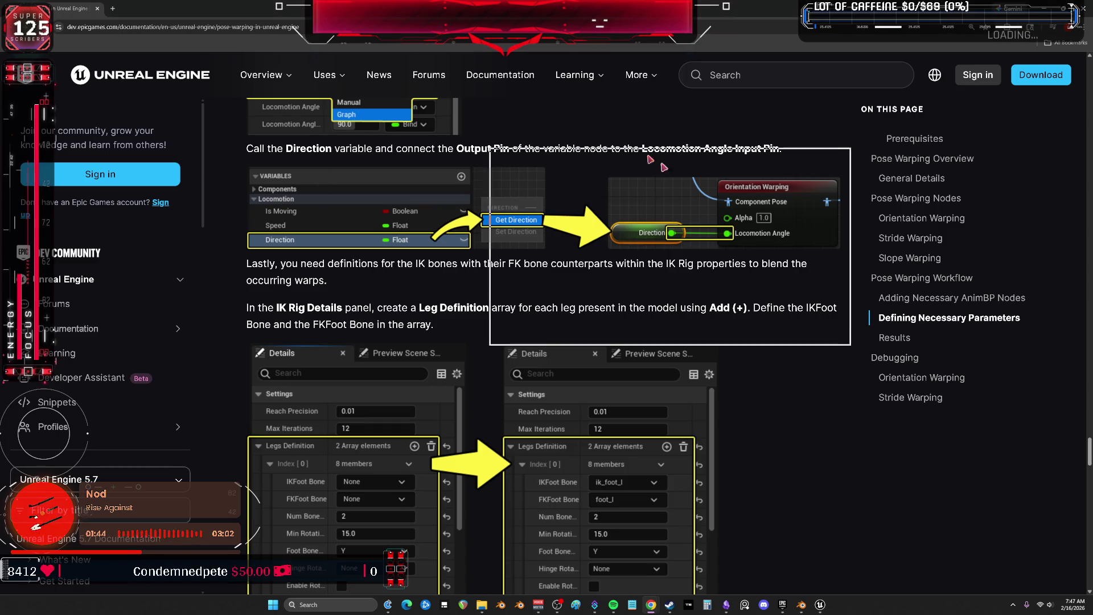
key(alt+Tab)
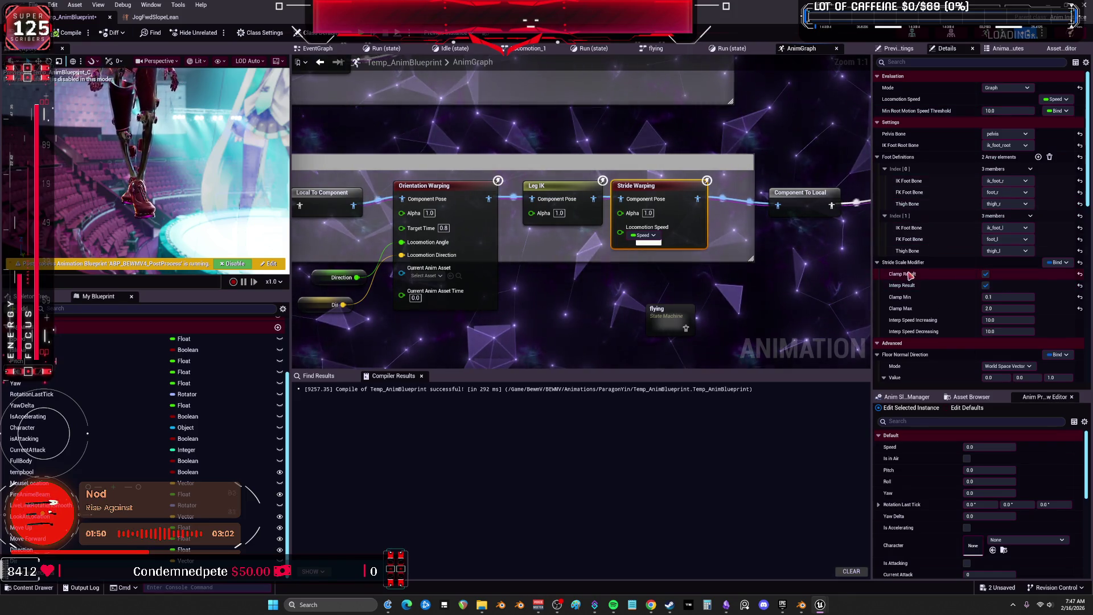
scroll(916, 278, down, 5)
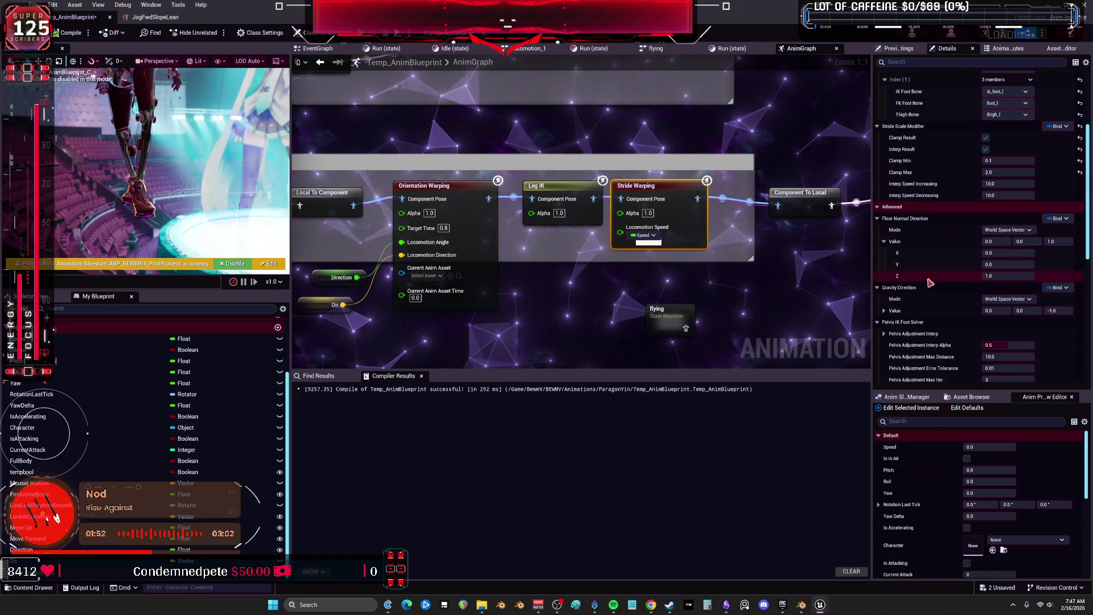
scroll(917, 252, down, 3)
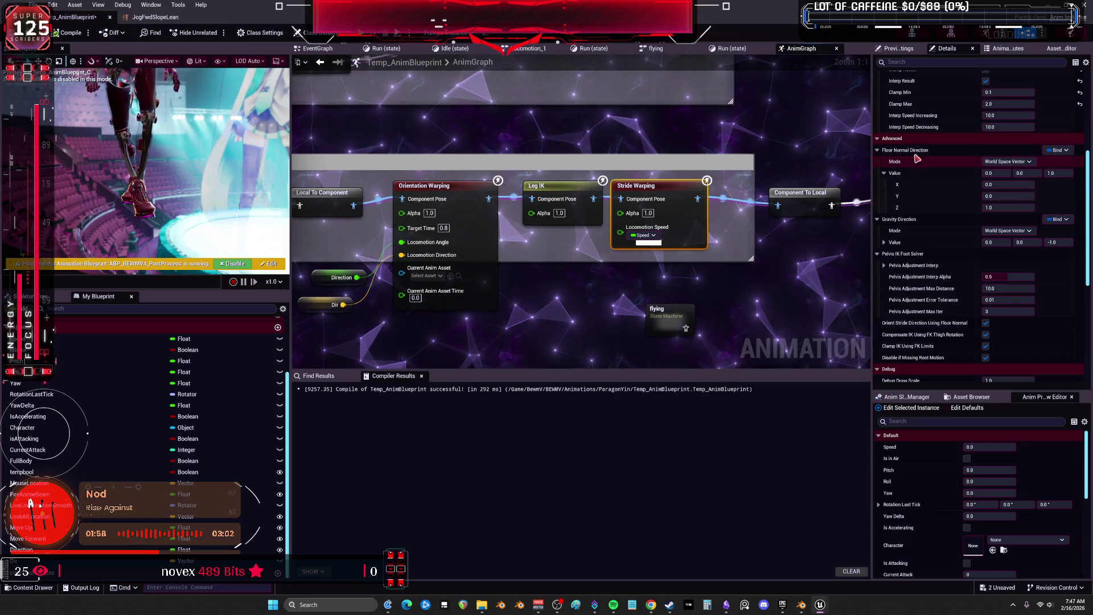
scroll(998, 261, down, 1)
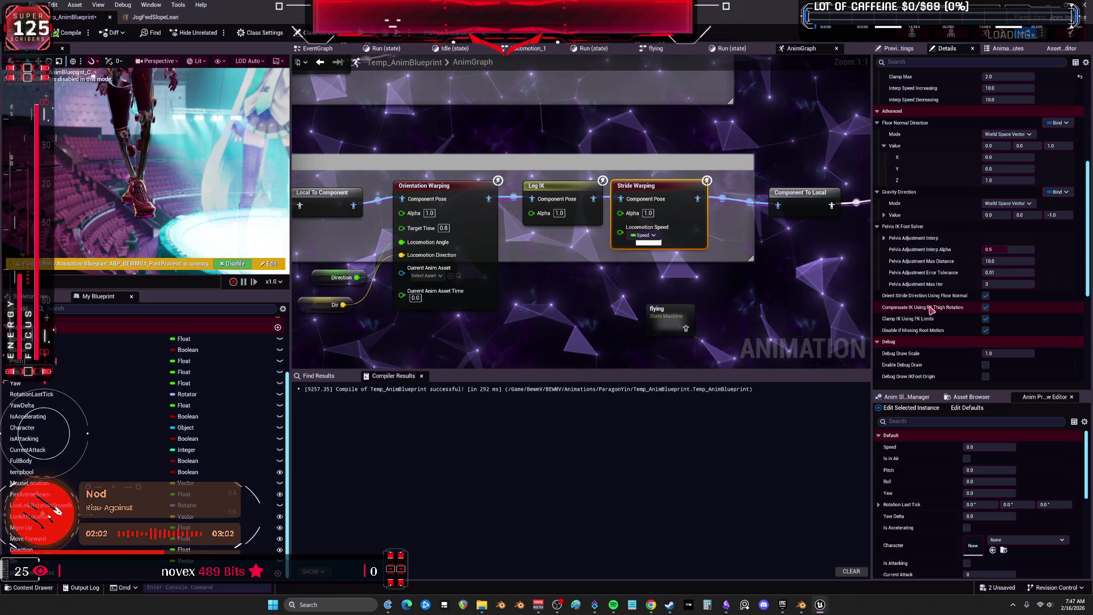
scroll(942, 334, down, 6)
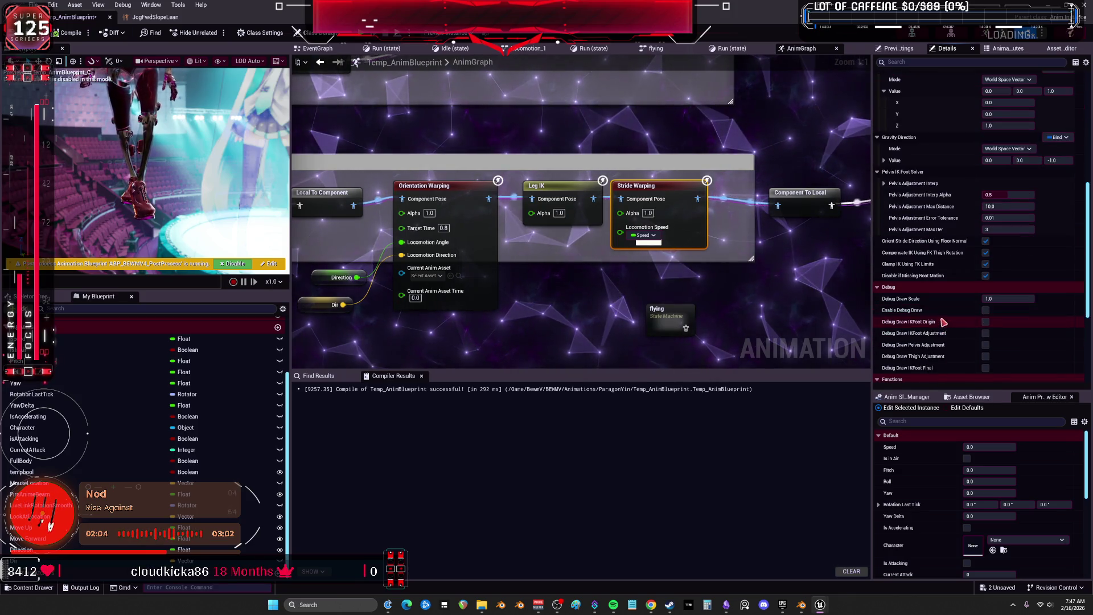
scroll(943, 304, down, 2)
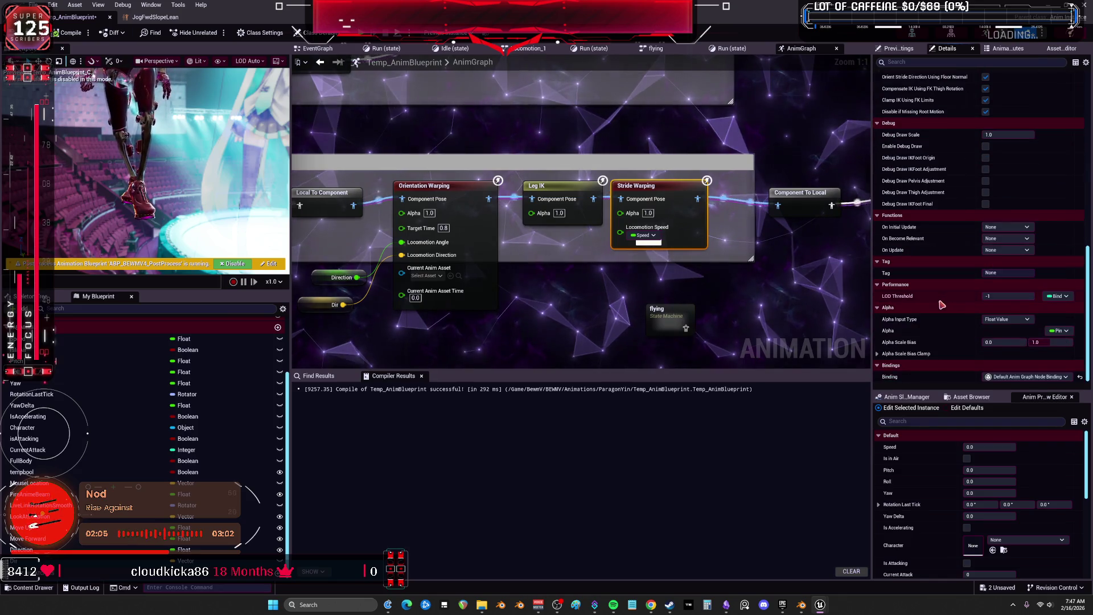
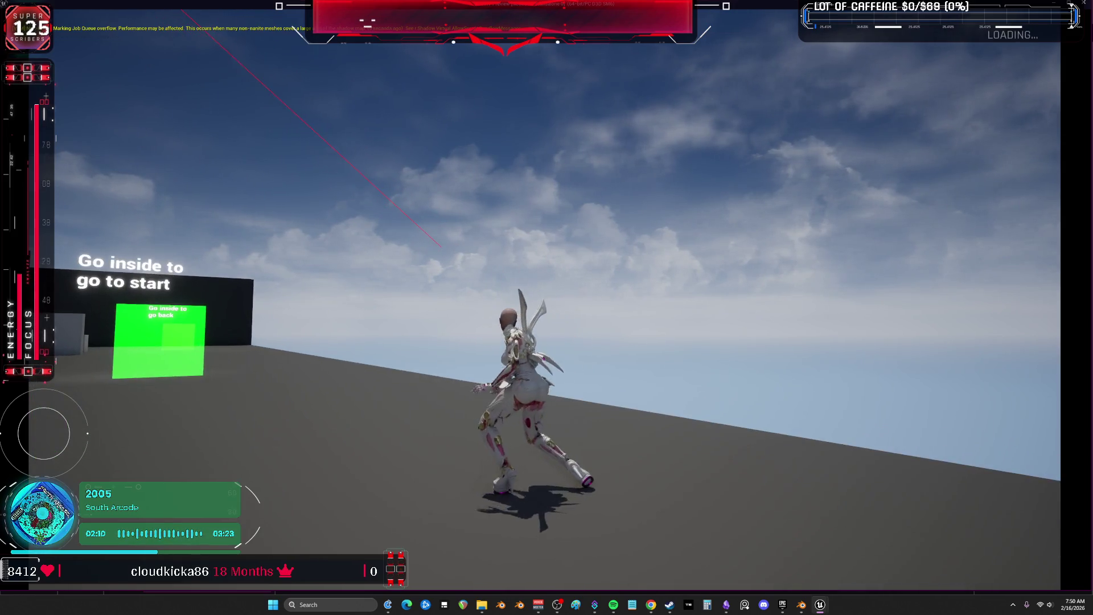
End the Play In Editor session to return to the Temp_AnimBlueprint editor
key(Escape)
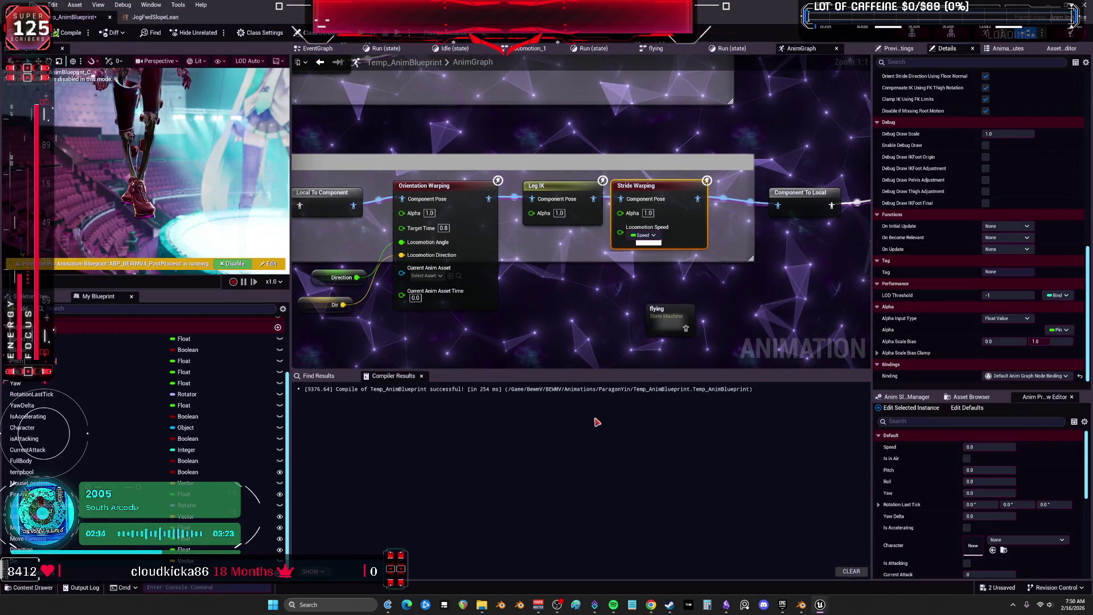
Switch to the Chrome window showing the Pose Warping in Unreal Engine documentation
key(alt+Tab)
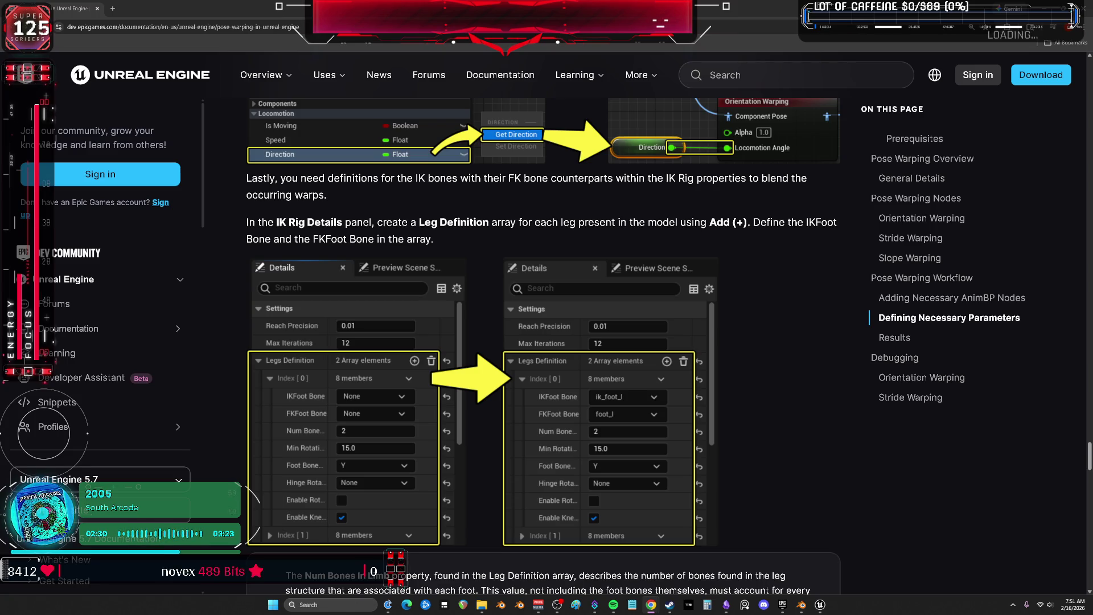
Read the docs' Results and Stride Warping debugging tables, then return to Temp_AnimBlueprint
scroll(753, 461, down, 15)
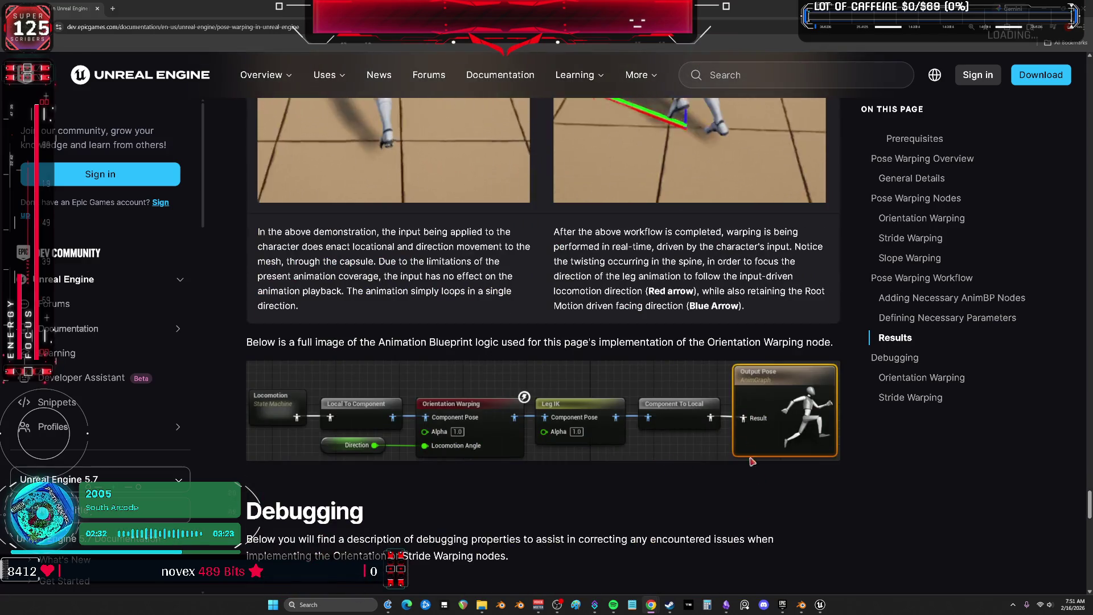
scroll(722, 416, down, 7)
scroll(726, 391, down, 9)
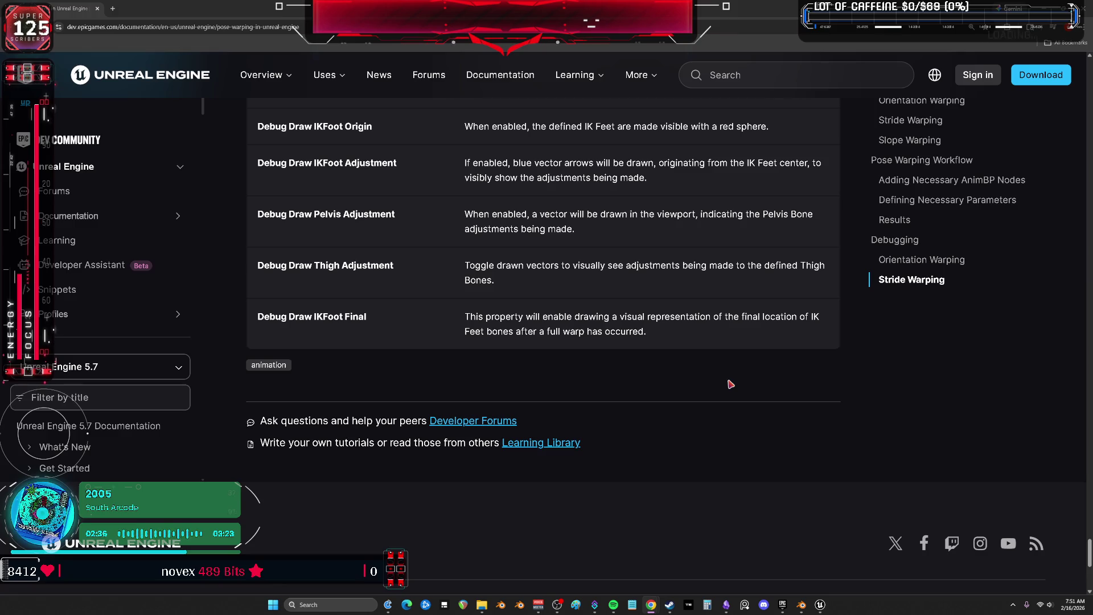
scroll(746, 308, up, 6)
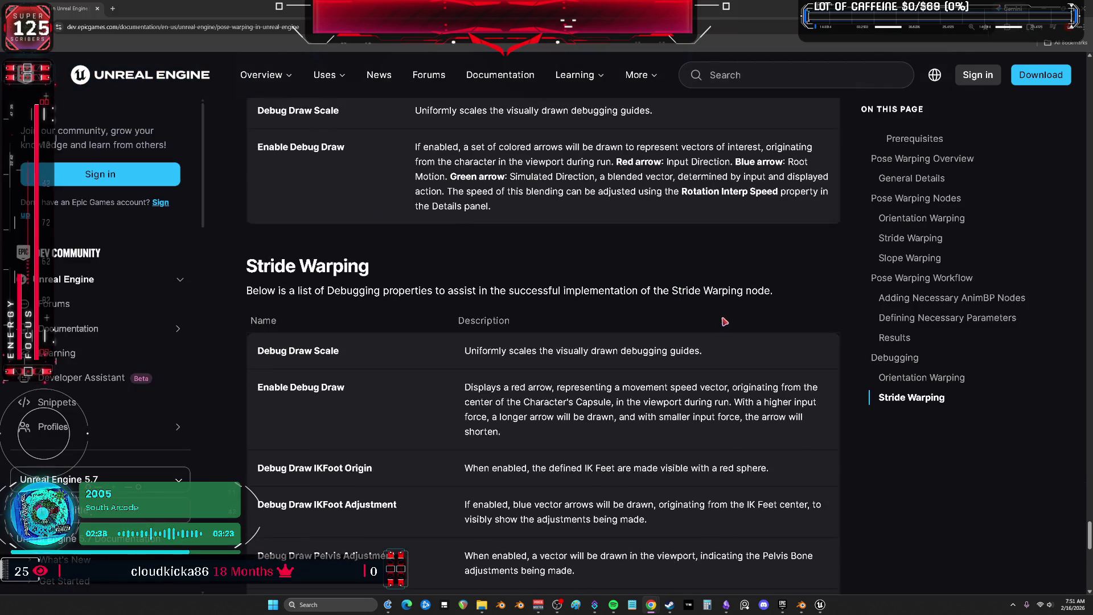
mouse_move(820, 604)
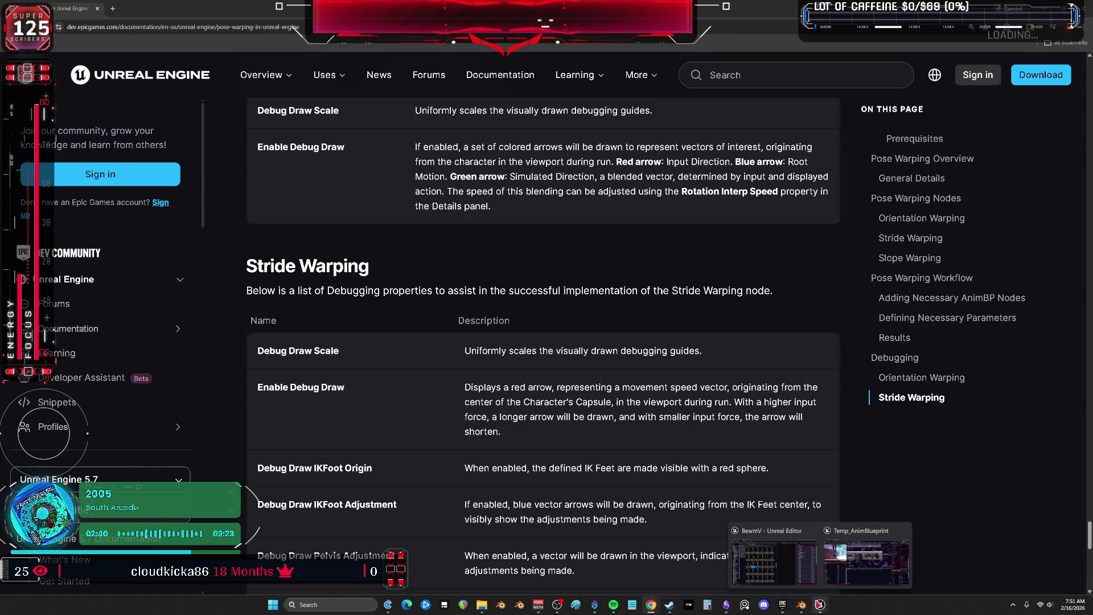
click(862, 564)
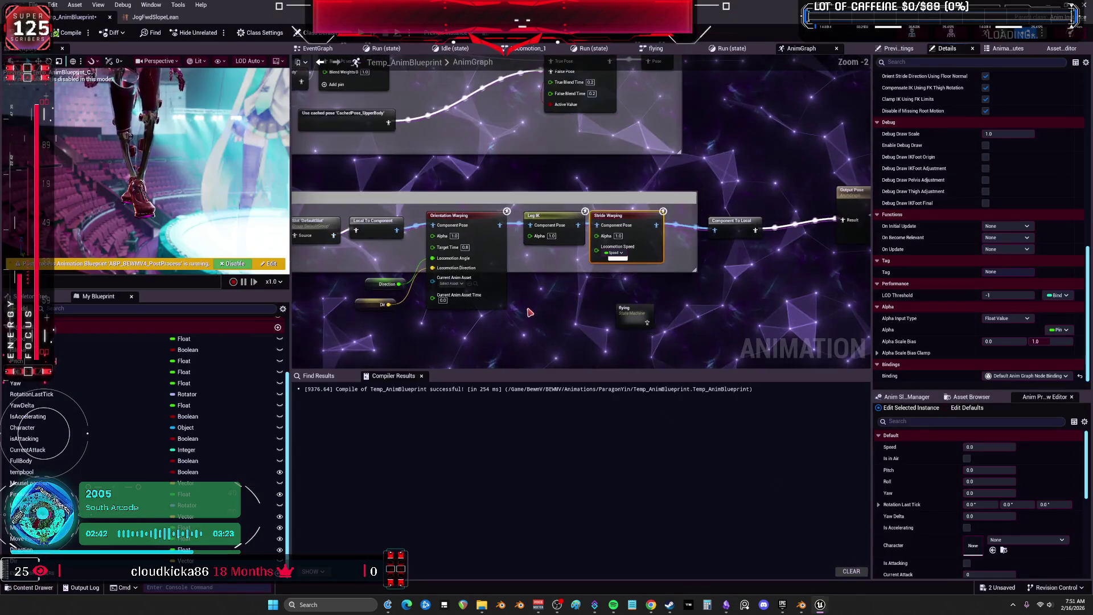
Trace Locomotion through Idle/Jogs to the cached Ground Locomotion state machine, then return to AnimGraph
drag(545, 203, 561, 303)
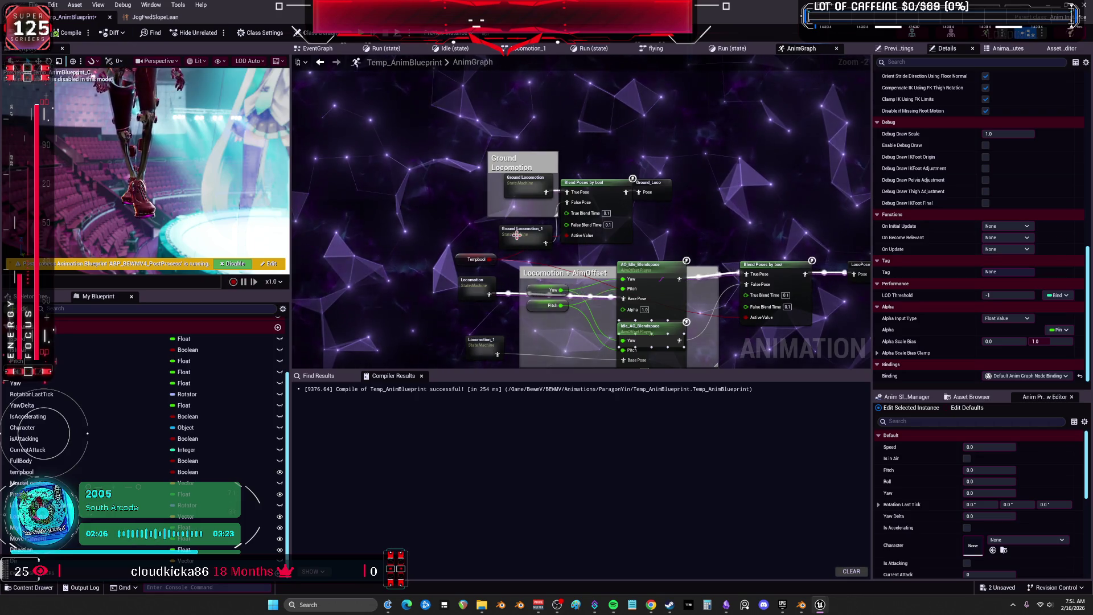
double_click(482, 285)
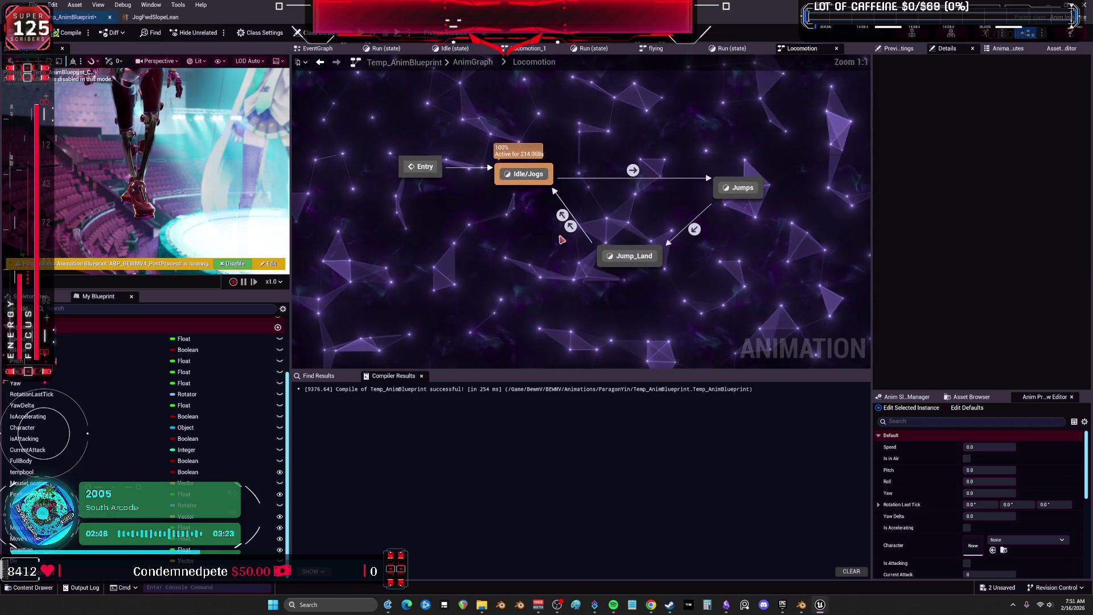
double_click(535, 177)
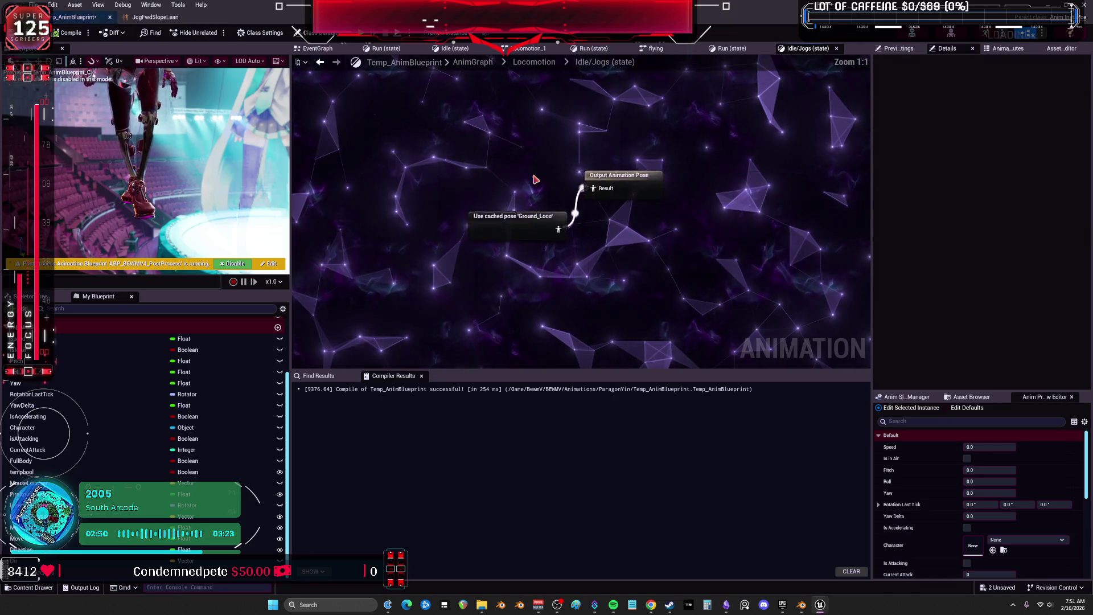
double_click(557, 222)
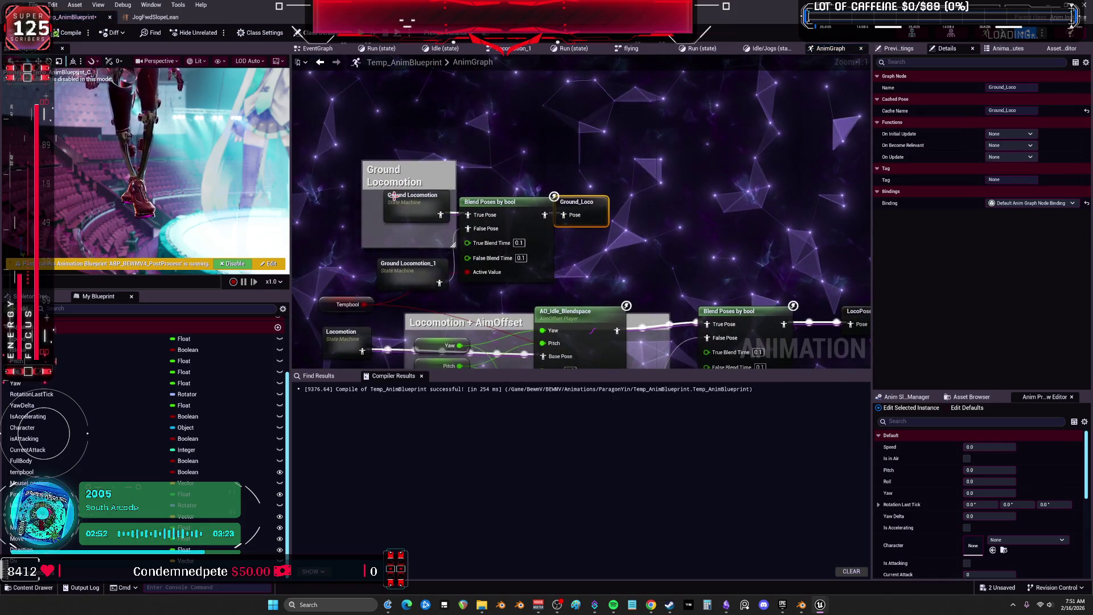
click(396, 199)
double_click(396, 199)
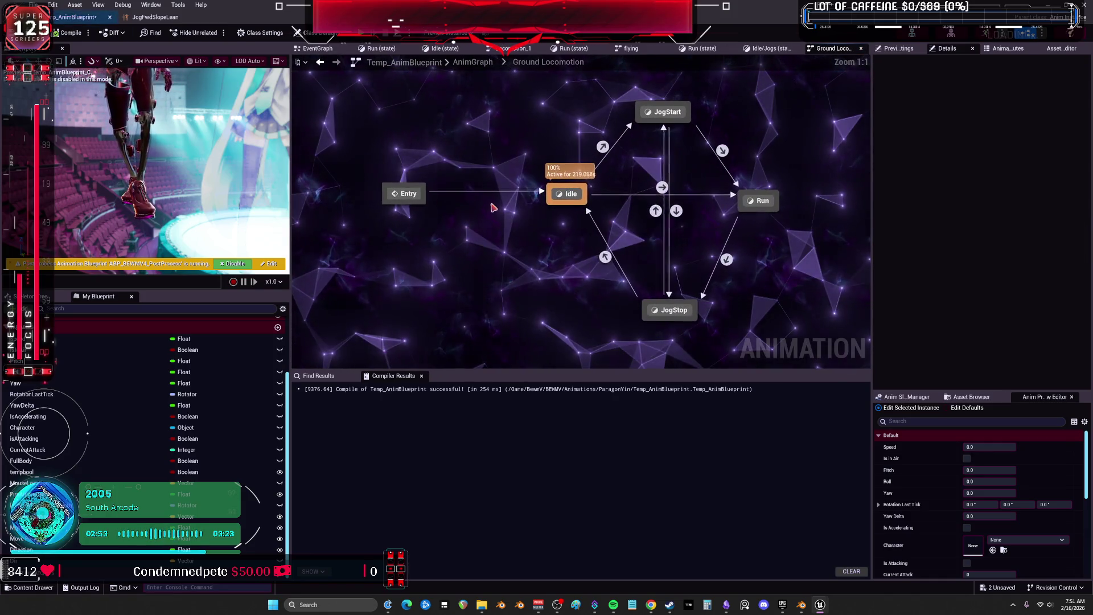
click(320, 64)
Open the Jog_Fwd_Stop animation from the JogStop state in Ground Locomotion_1
click(413, 288)
double_click(413, 288)
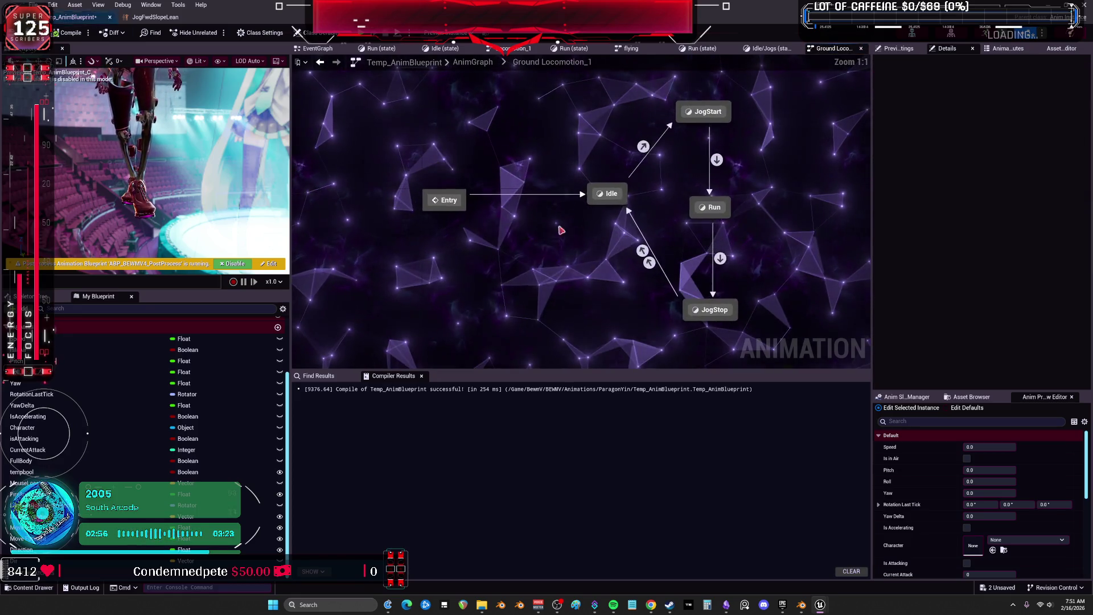
mouse_move(676, 212)
mouse_down()
mouse_move(567, 203)
mouse_move(592, 208)
mouse_up()
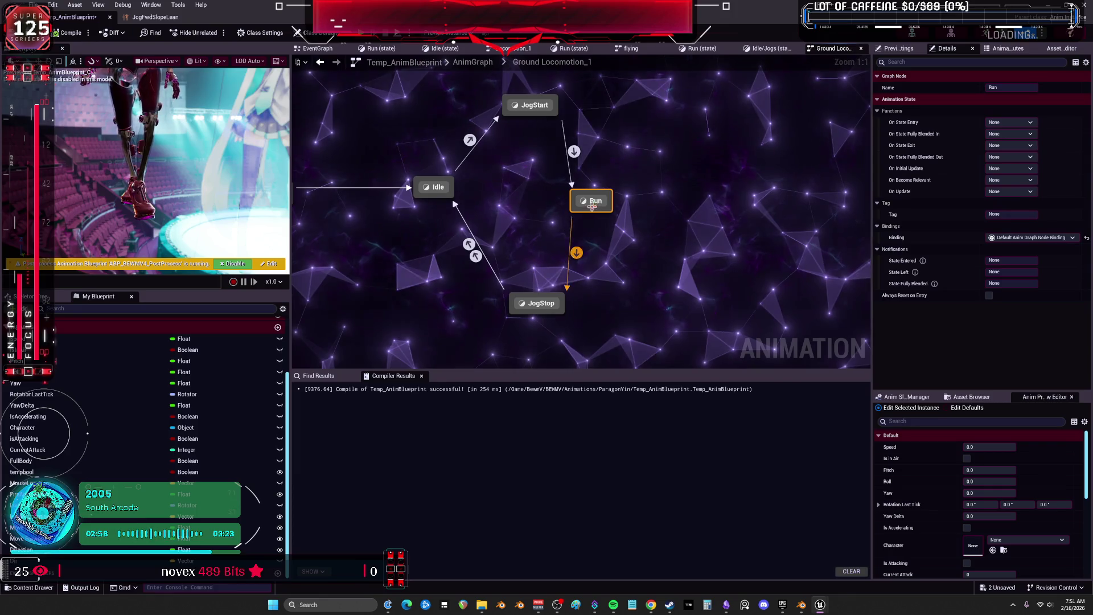
double_click(540, 303)
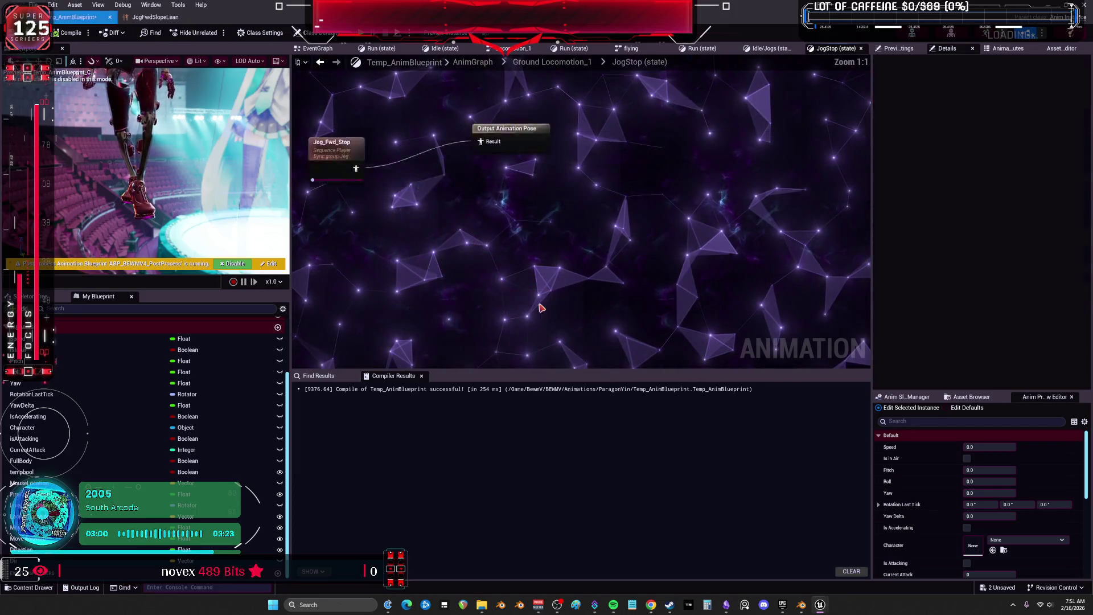
double_click(499, 211)
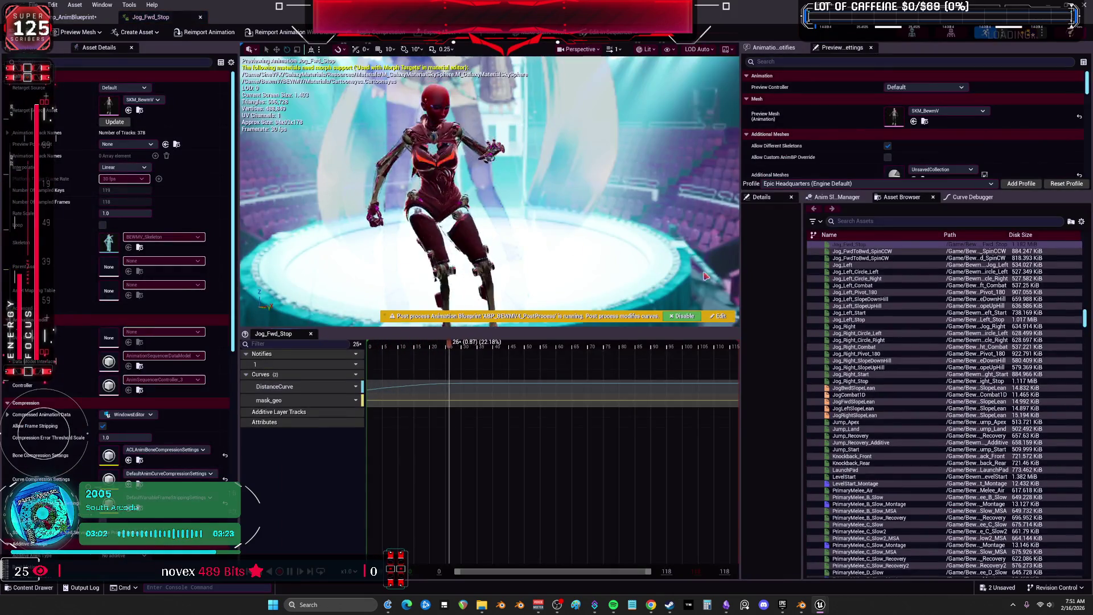
Preview the ShinibiAbility_CirclingWolves and Jog_Left animations from the Asset Browser
scroll(881, 287, down, 3)
scroll(882, 288, down, 10)
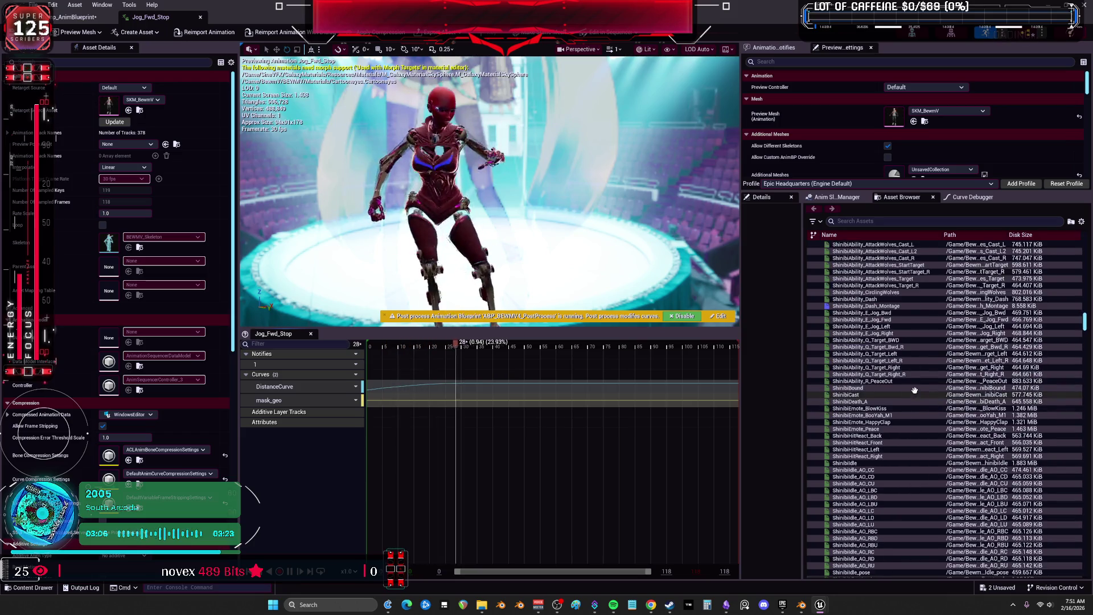
scroll(908, 376, down, 1)
scroll(904, 363, up, 3)
click(882, 335)
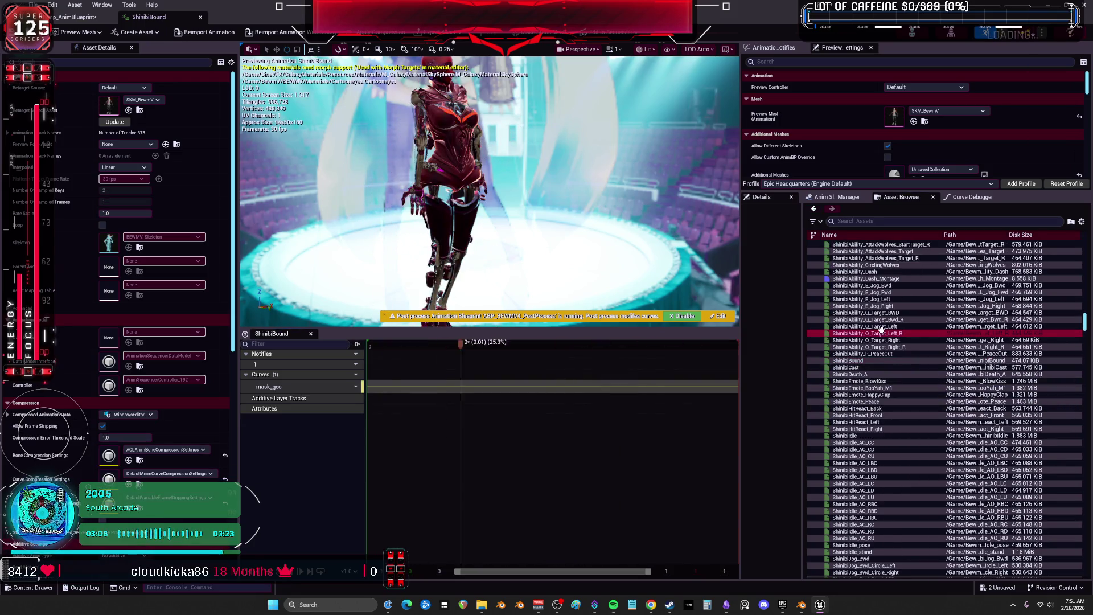
scroll(881, 335, down, 5)
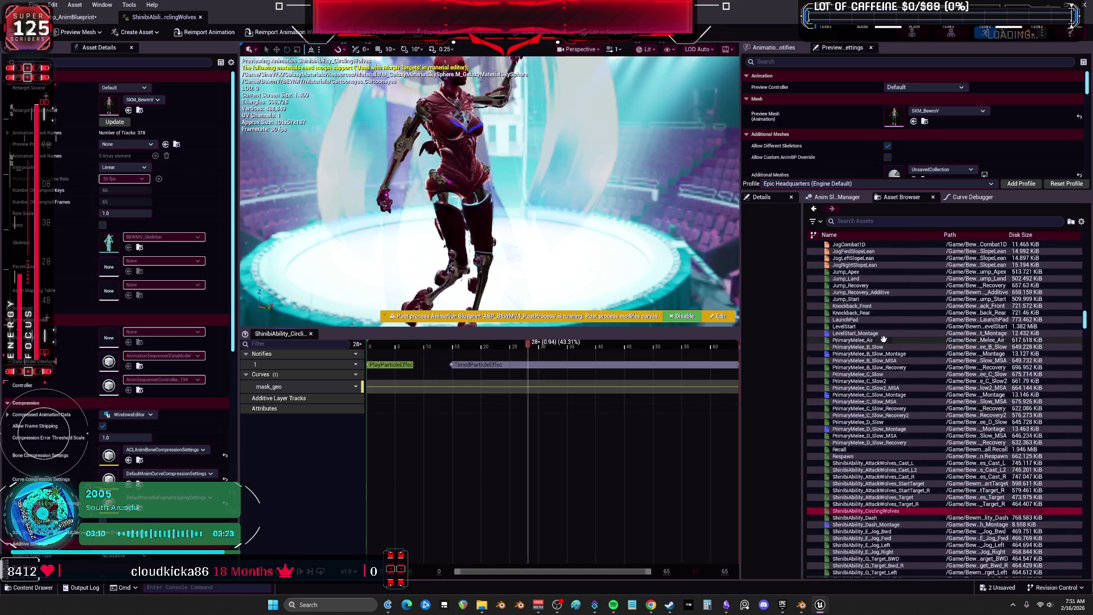
scroll(1037, 320, down, 20)
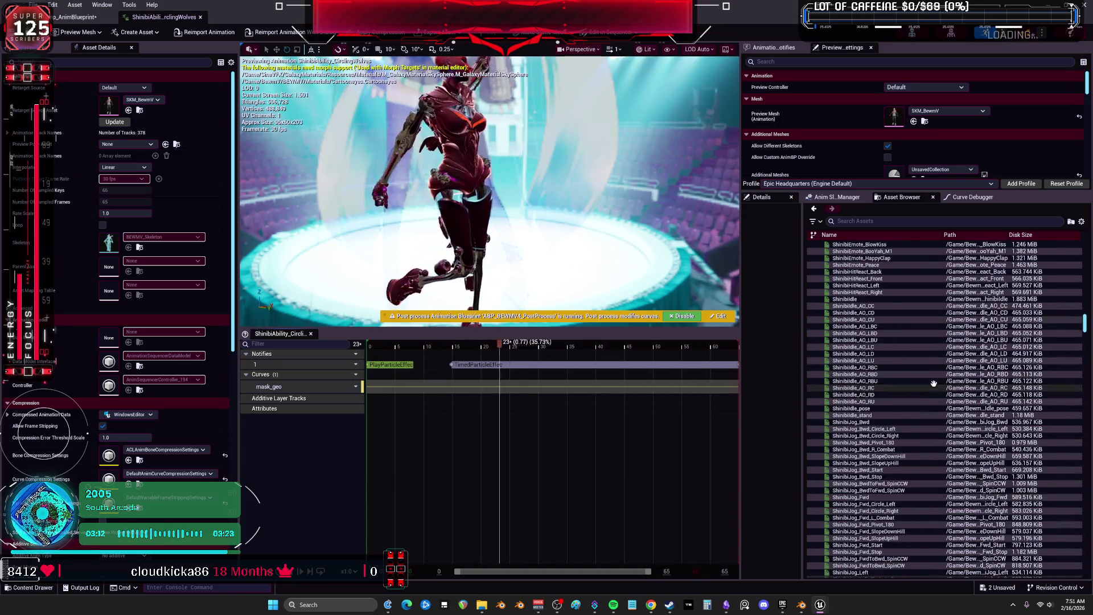
scroll(945, 389, down, 20)
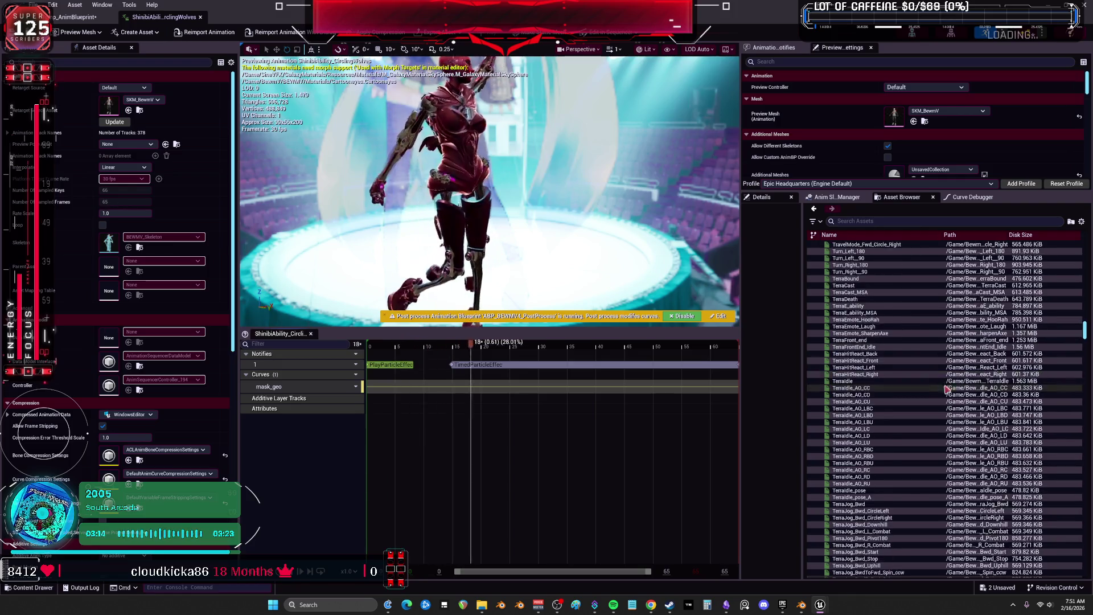
scroll(944, 381, down, 20)
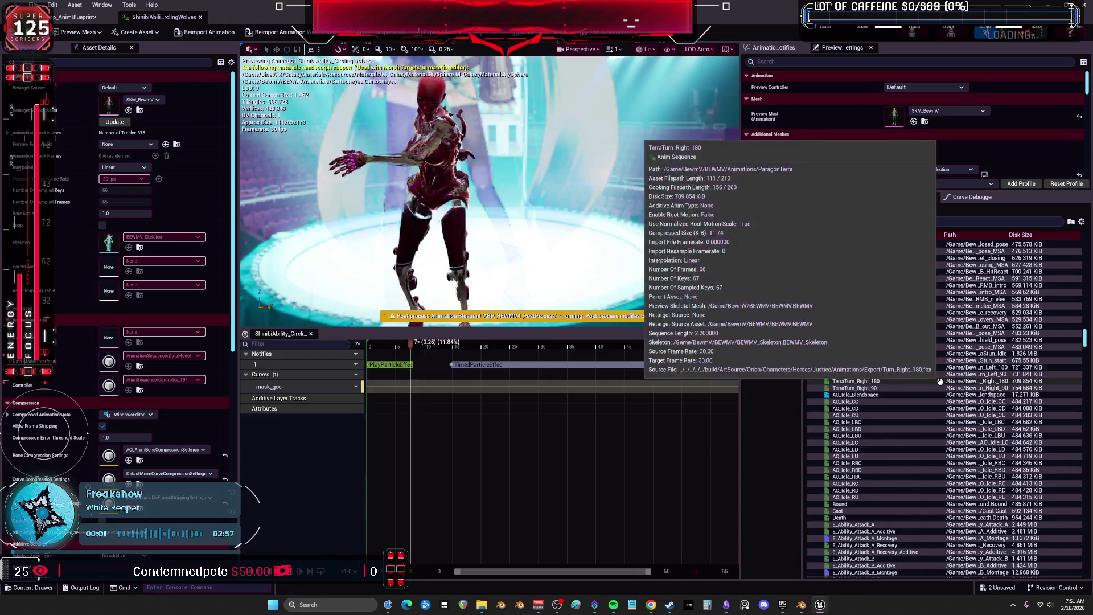
scroll(941, 381, down, 10)
scroll(894, 359, down, 5)
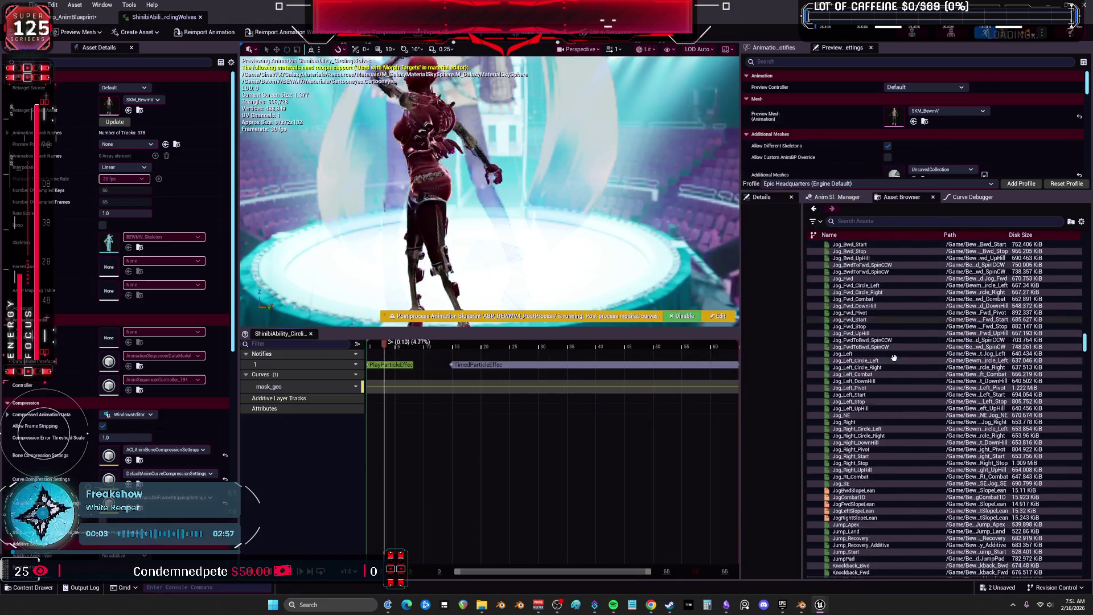
click(891, 354)
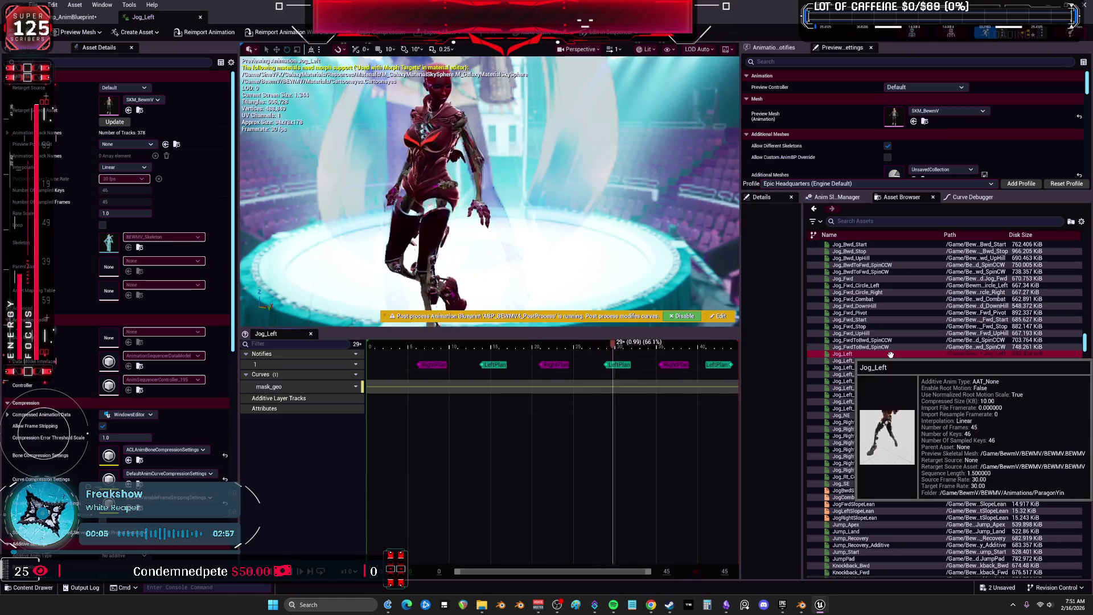
Preview Jog_BwdToFwd_SpinCCW, Idle_180_Turn_Right and finally Idle_180_Turn_Left
scroll(891, 354, up, 3)
click(854, 333)
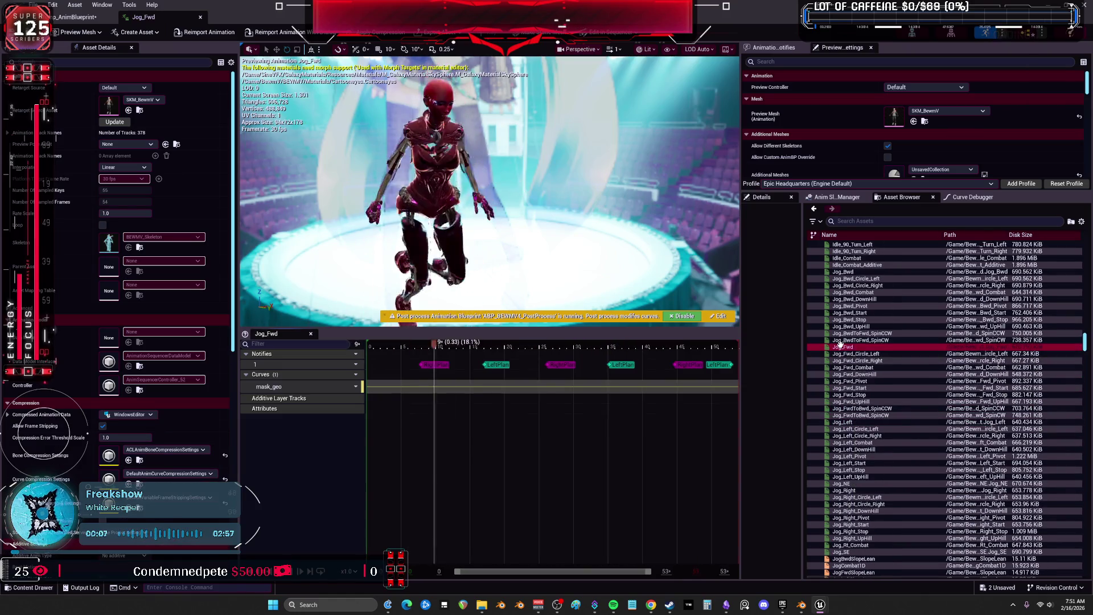
scroll(858, 333, up, 3)
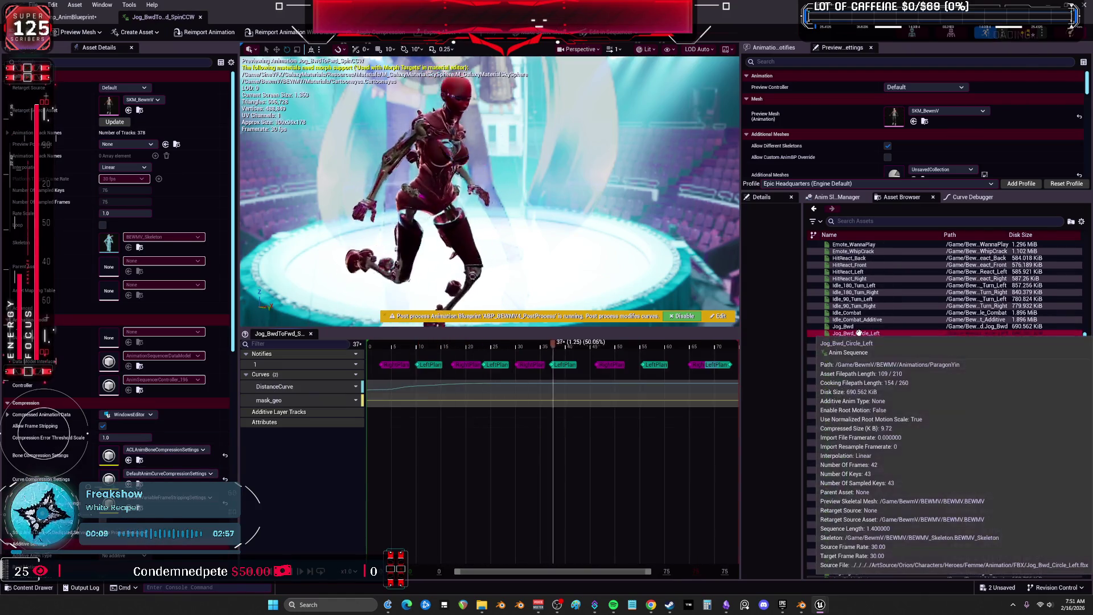
right_click(859, 333)
click(857, 291)
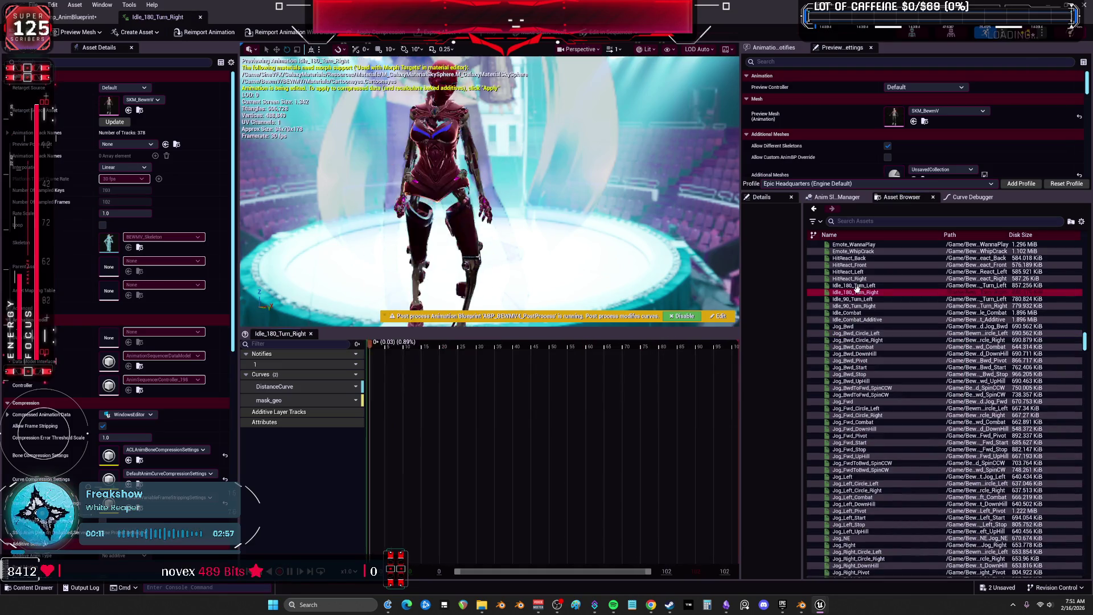
click(857, 299)
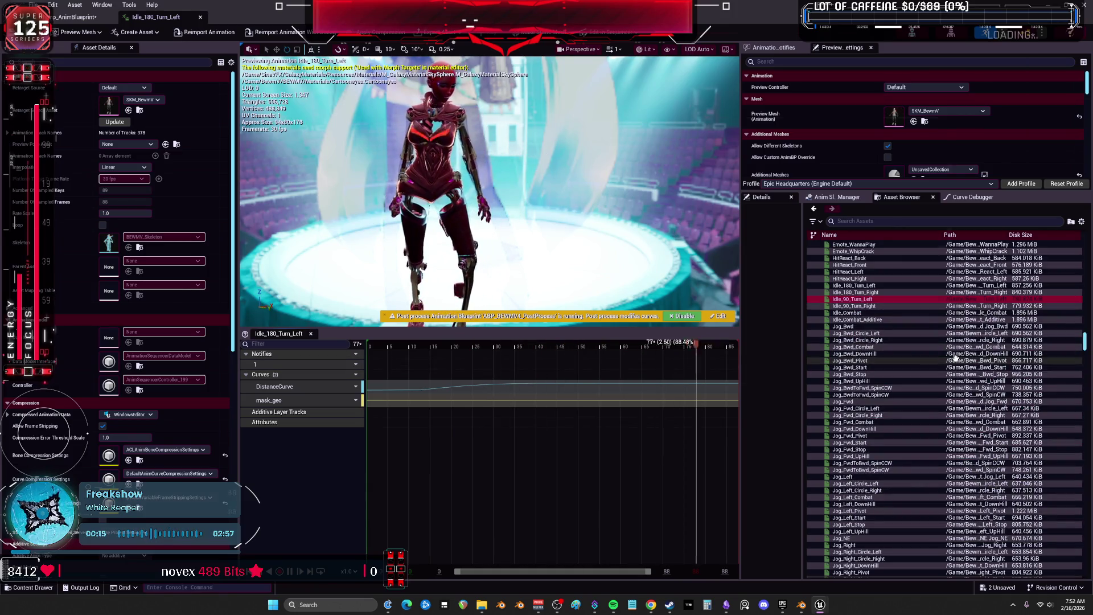
mouse_move(955, 358)
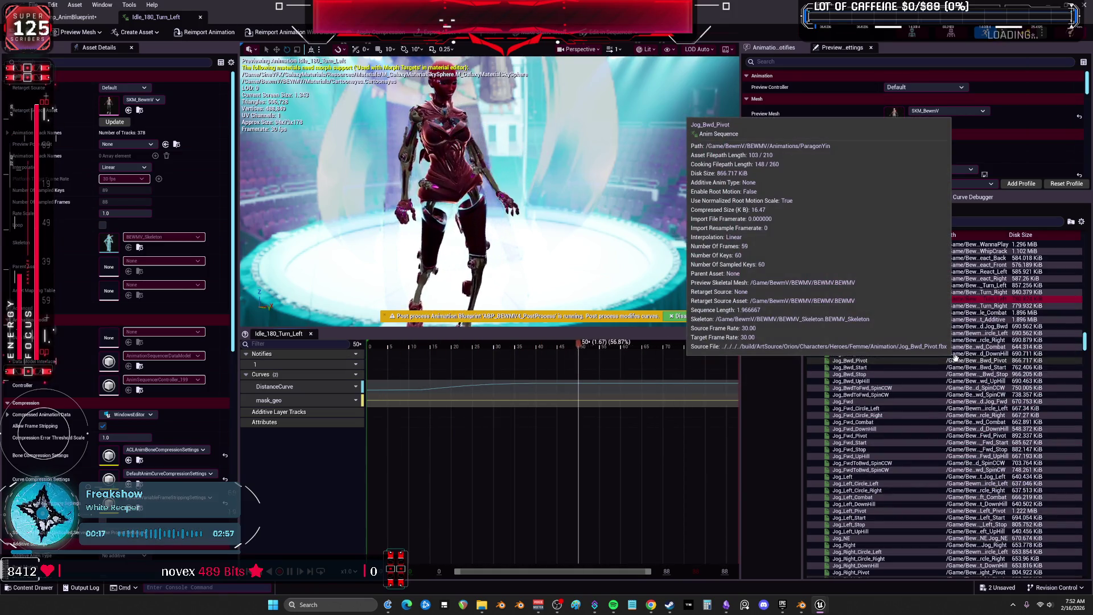